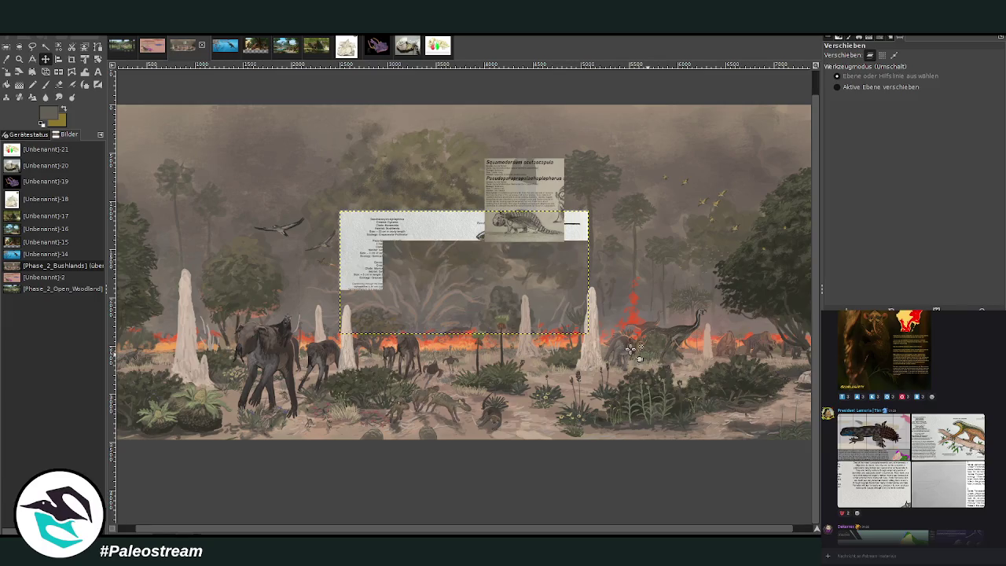
- Crop the pasted species card down to its right-half illustration
left_click(70, 58)
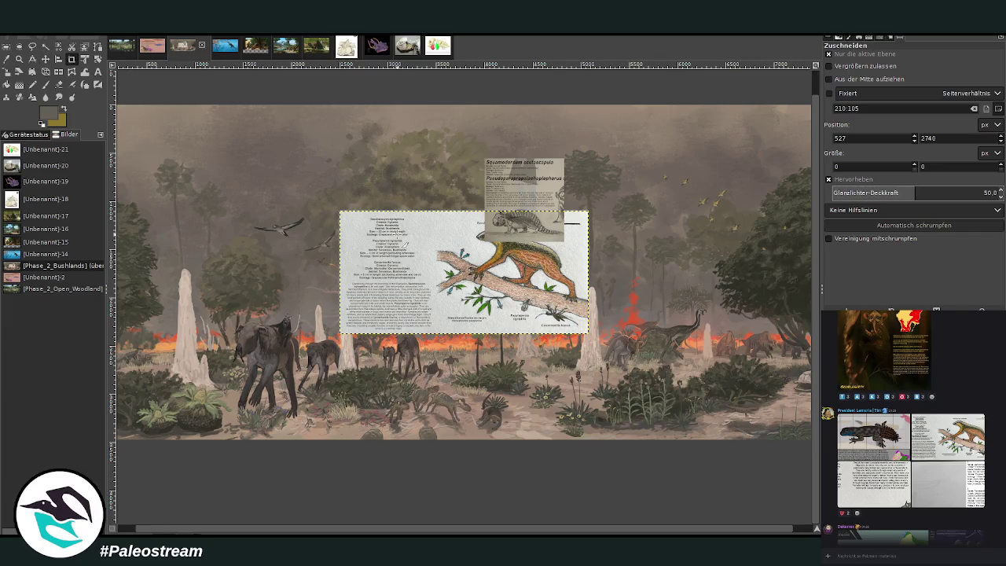
left_click_drag(437, 203, 590, 335)
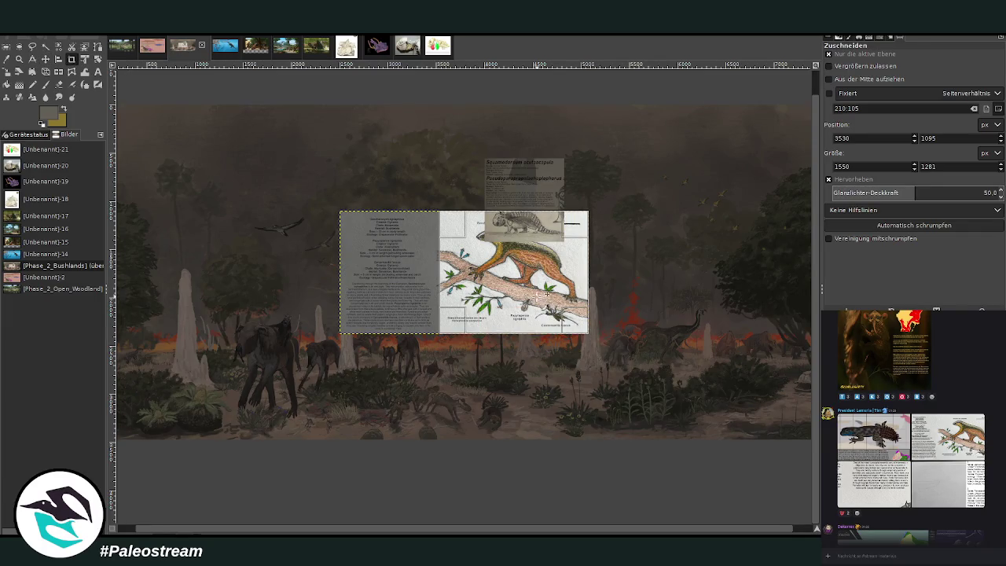
left_click(535, 290)
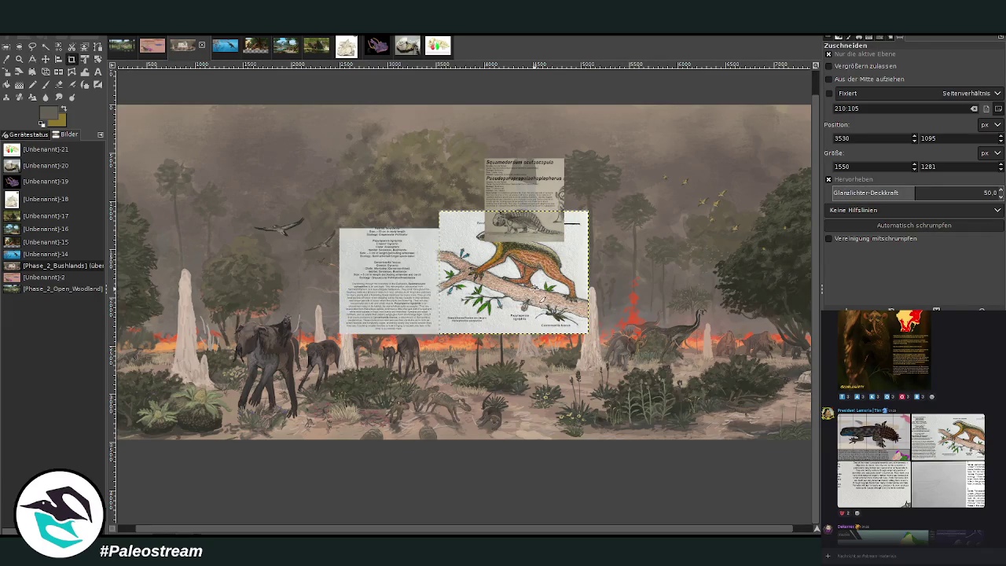
- Scale the card to 1051×869 and move it right, above the fire line
left_click(6, 71)
left_click(452, 303)
left_click_drag(491, 316, 476, 303)
left_click_drag(542, 281, 691, 263)
left_click_drag(690, 309, 690, 305)
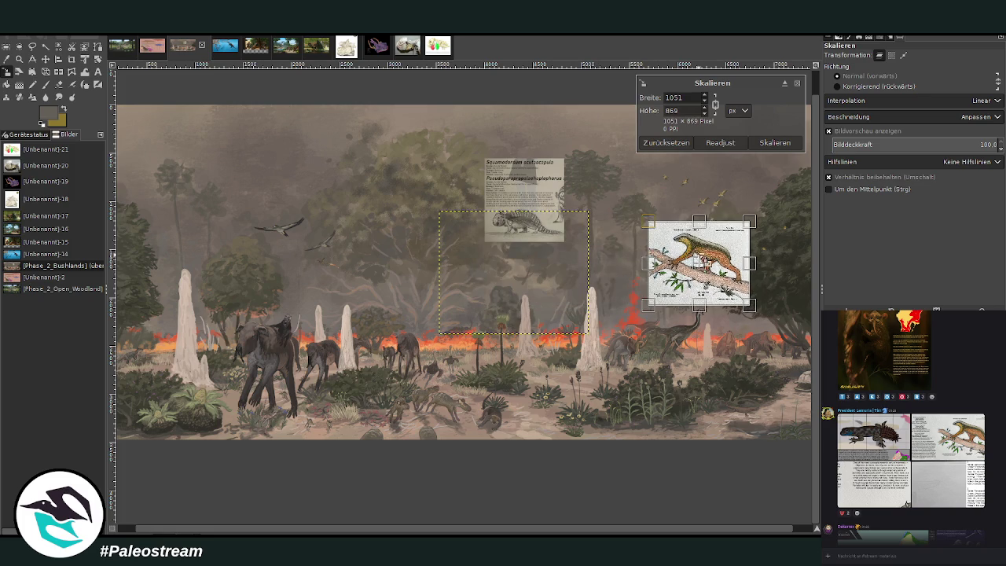
left_click(775, 142)
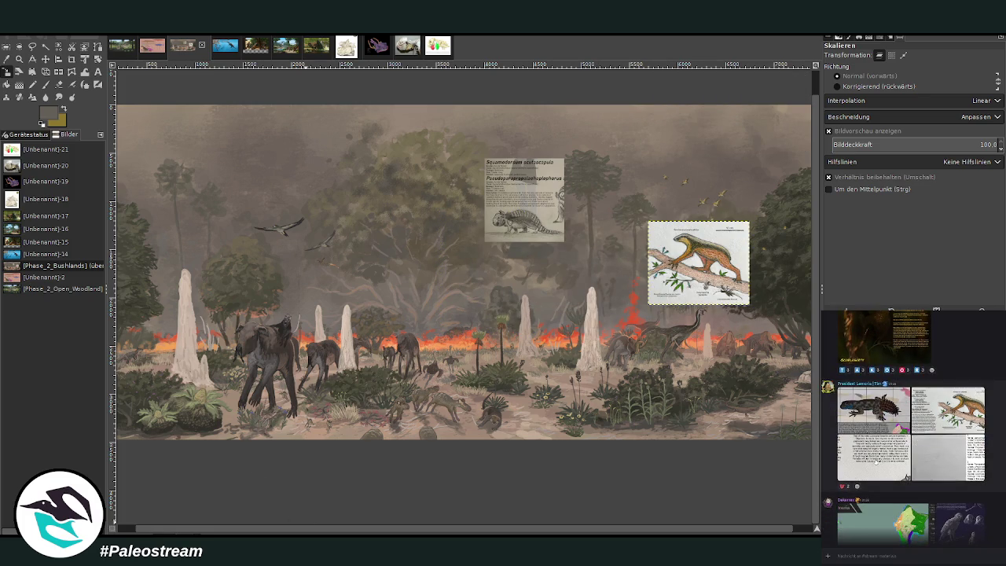
- View reference images posted in the chat, including a pencil sketch
left_click(876, 461)
key("Escape")
left_click(927, 464)
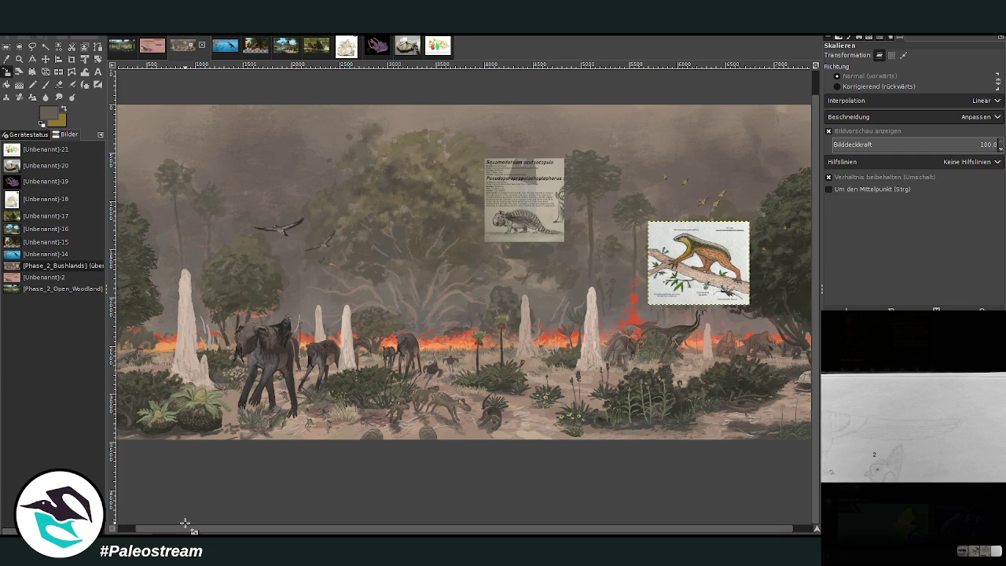
left_click(957, 510)
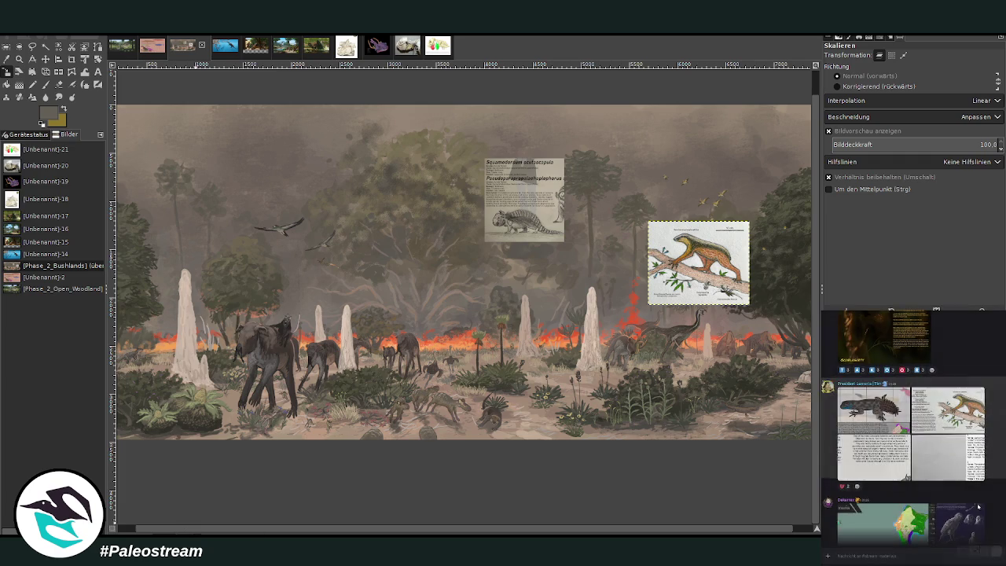
scroll(975, 472, "up", 2)
scroll(998, 482, "up", 2)
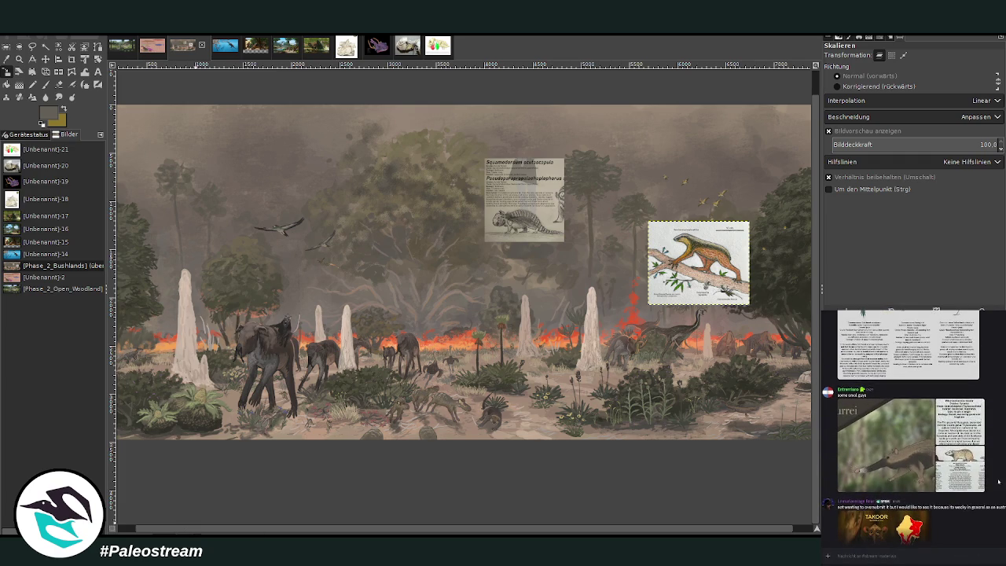
left_click(959, 445)
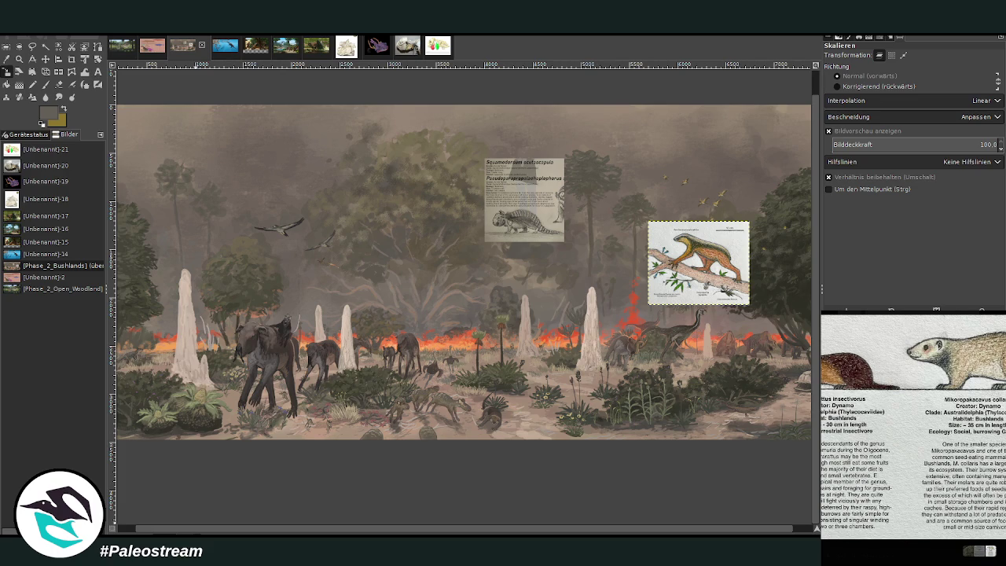
key("Escape")
scroll(912, 424, "up", 2)
scroll(912, 425, "up", 2)
scroll(912, 424, "up", 2)
scroll(912, 424, "down", 3)
scroll(912, 424, "down", 3)
scroll(912, 424, "down", 3)
scroll(912, 425, "down", 3)
scroll(911, 425, "up", 2)
scroll(912, 424, "up", 2)
scroll(911, 425, "up", 2)
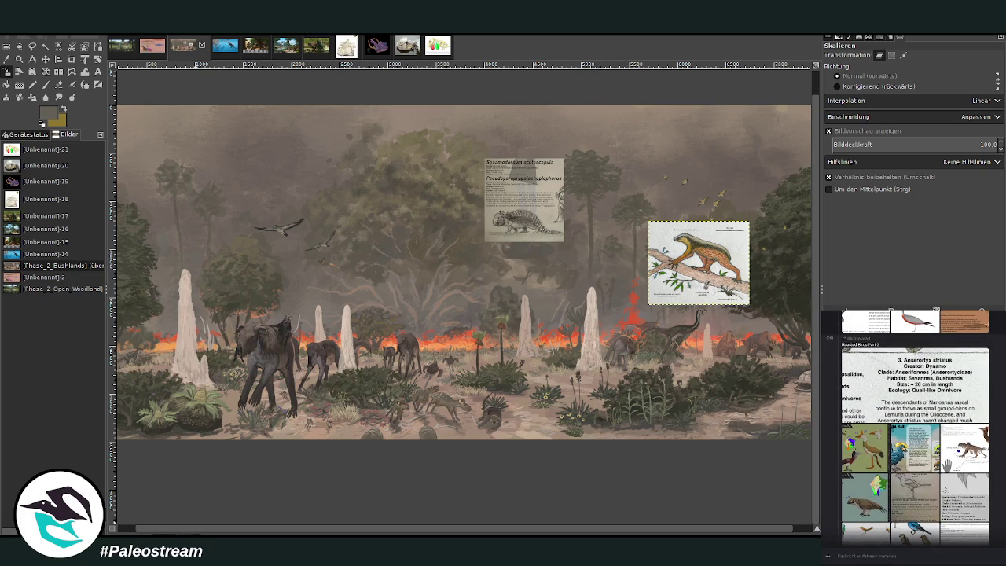
scroll(947, 410, "down", 1)
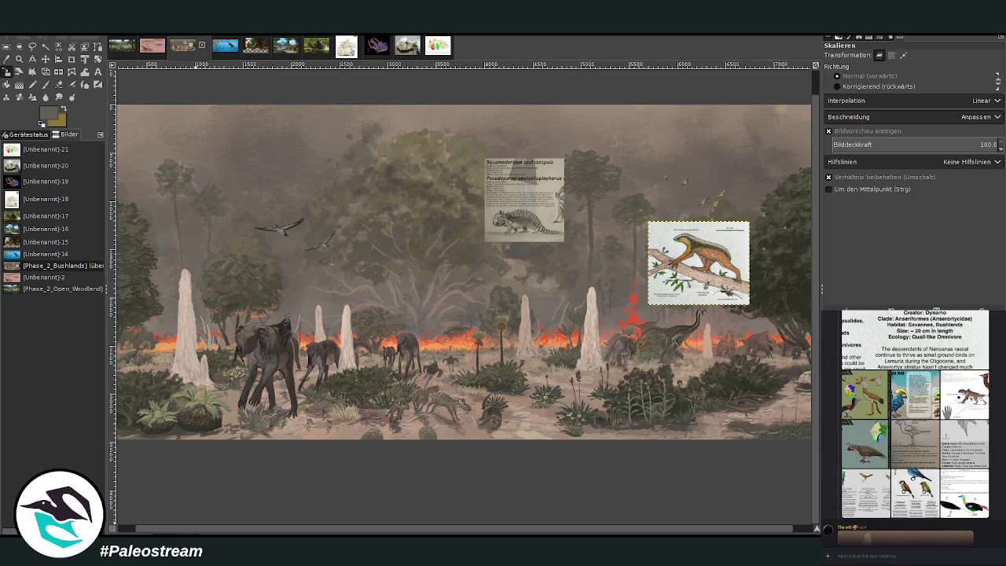
scroll(911, 424, "up", 1)
scroll(911, 424, "down", 1)
scroll(964, 495, "up", 2)
scroll(975, 488, "up", 3)
scroll(998, 476, "up", 3)
scroll(1001, 474, "up", 2)
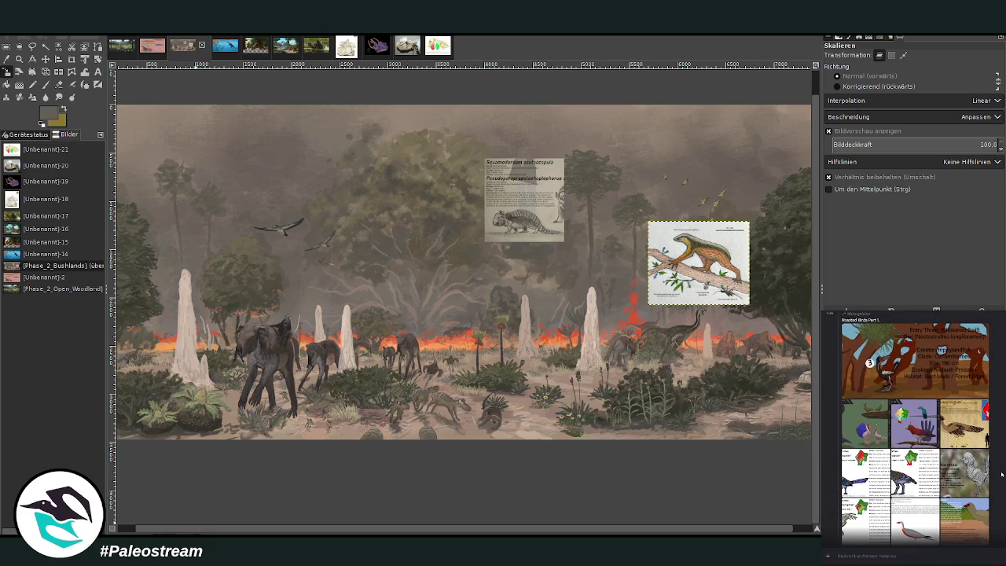
scroll(1001, 474, "up", 2)
scroll(1001, 474, "up", 2)
scroll(1002, 474, "up", 2)
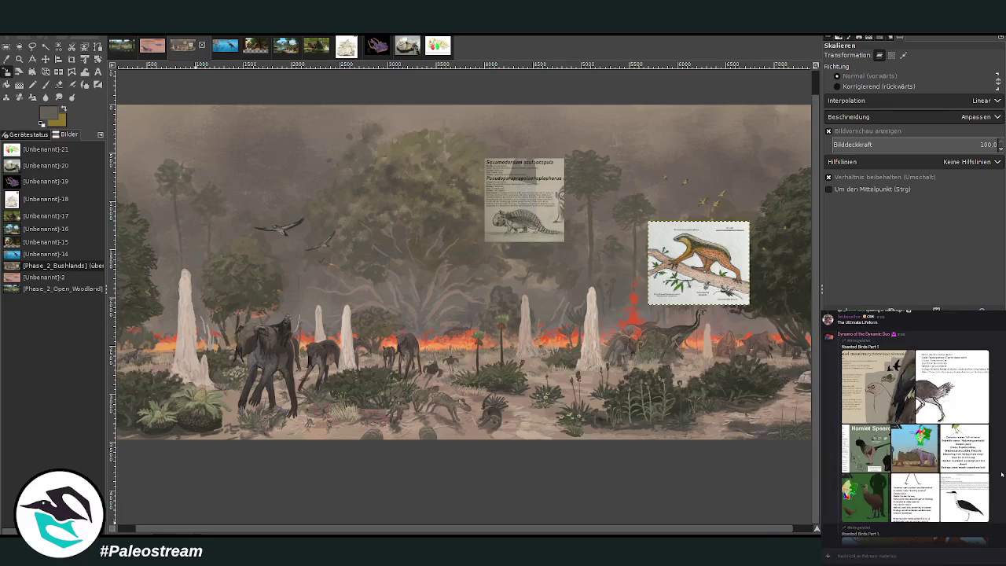
scroll(1002, 474, "up", 2)
scroll(1001, 474, "up", 2)
scroll(1001, 474, "up", 2)
scroll(1001, 474, "up", 2)
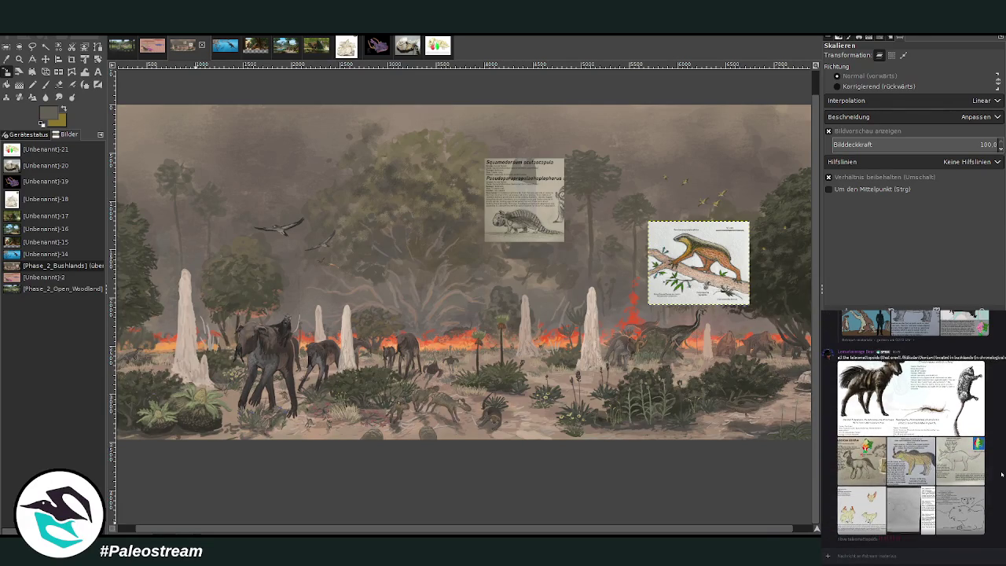
scroll(1001, 474, "up", 2)
scroll(1001, 474, "up", 2)
scroll(1001, 474, "up", 2)
scroll(1001, 474, "up", 2)
scroll(1001, 473, "up", 2)
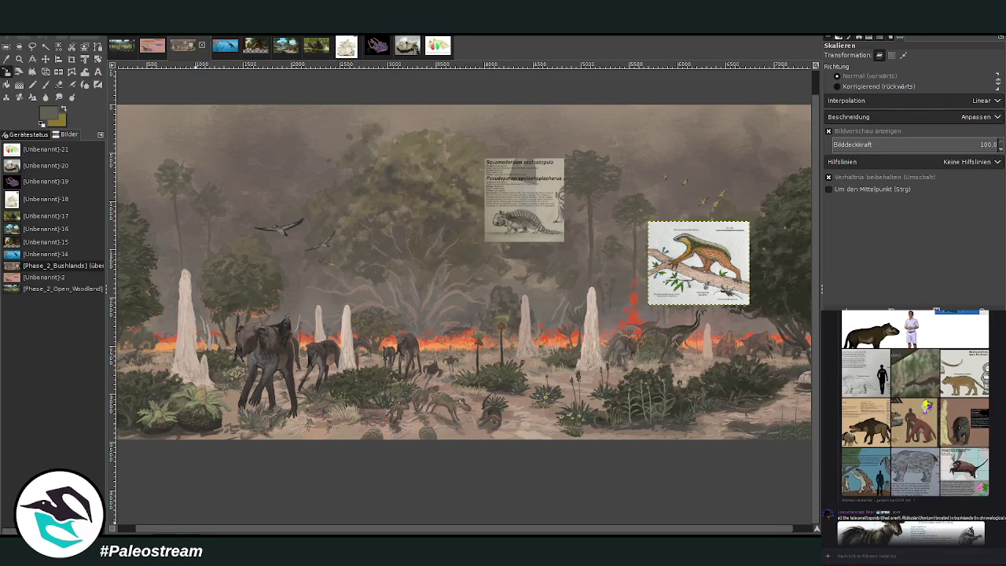
left_click(972, 473)
key("Escape")
scroll(984, 461, "up", 2)
scroll(979, 464, "up", 2)
scroll(975, 466, "up", 2)
scroll(969, 469, "up", 2)
left_click(970, 468)
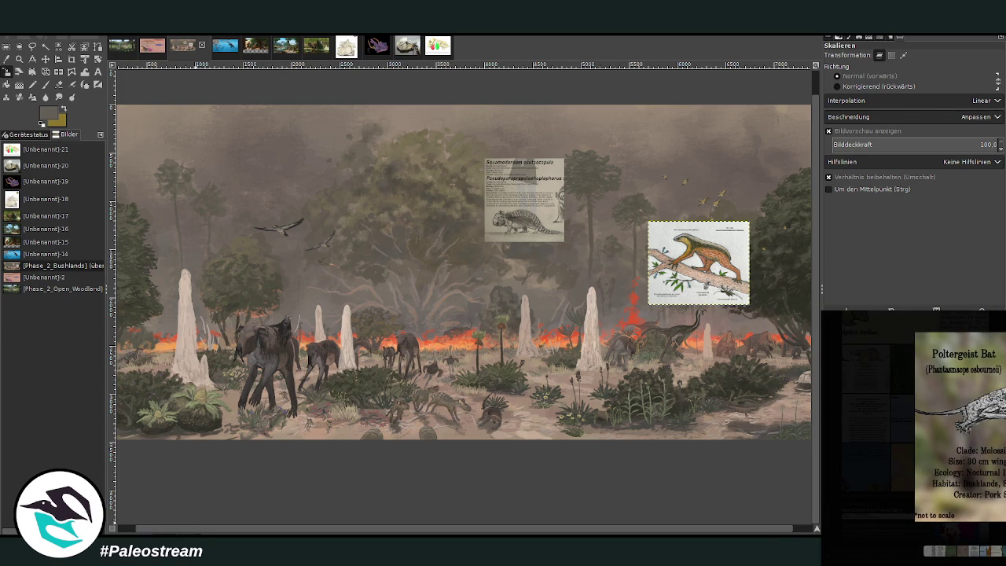
key("Escape")
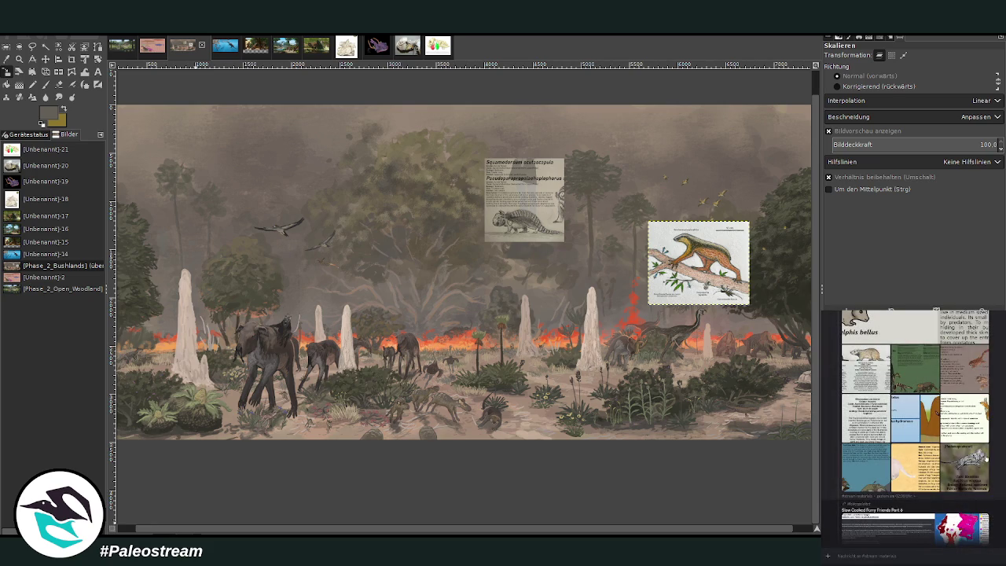
scroll(970, 469, "up", 2)
scroll(970, 468, "up", 1)
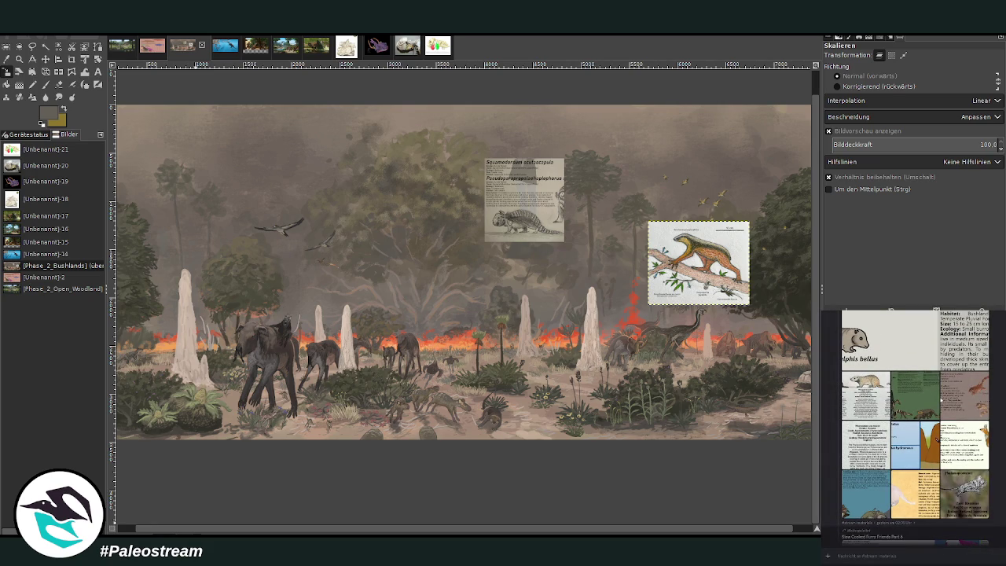
left_click(942, 400)
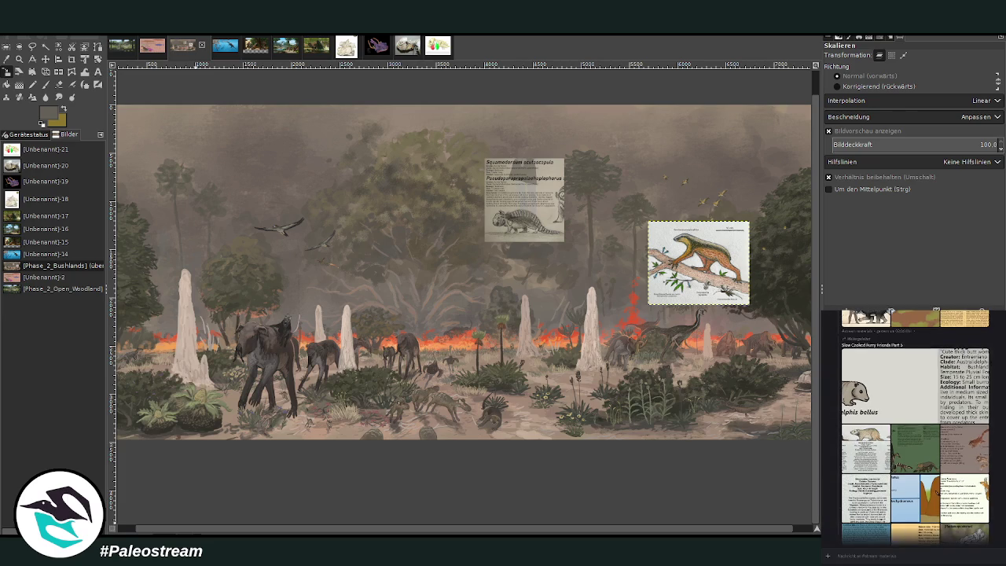
left_click(913, 409)
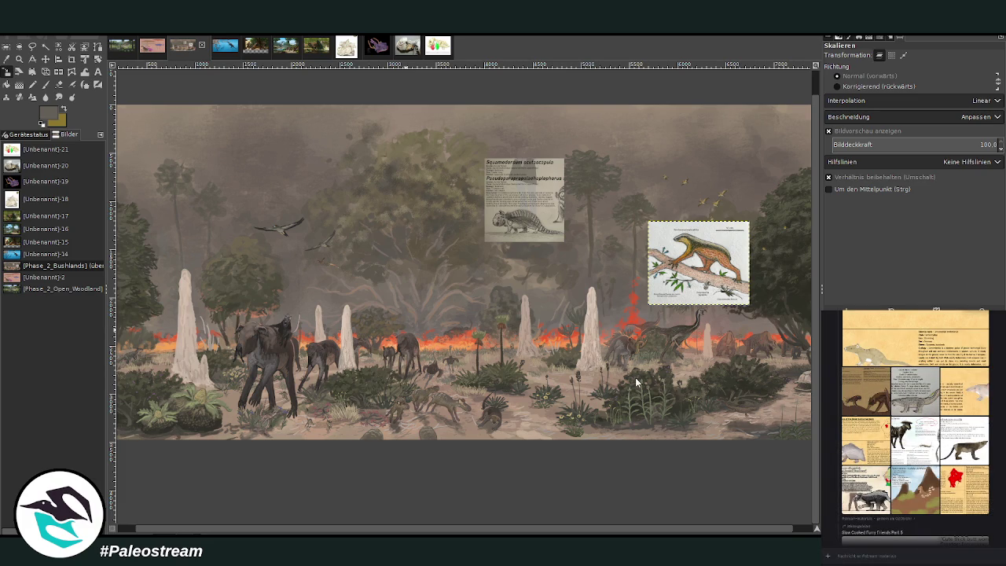
key("ctrl+v")
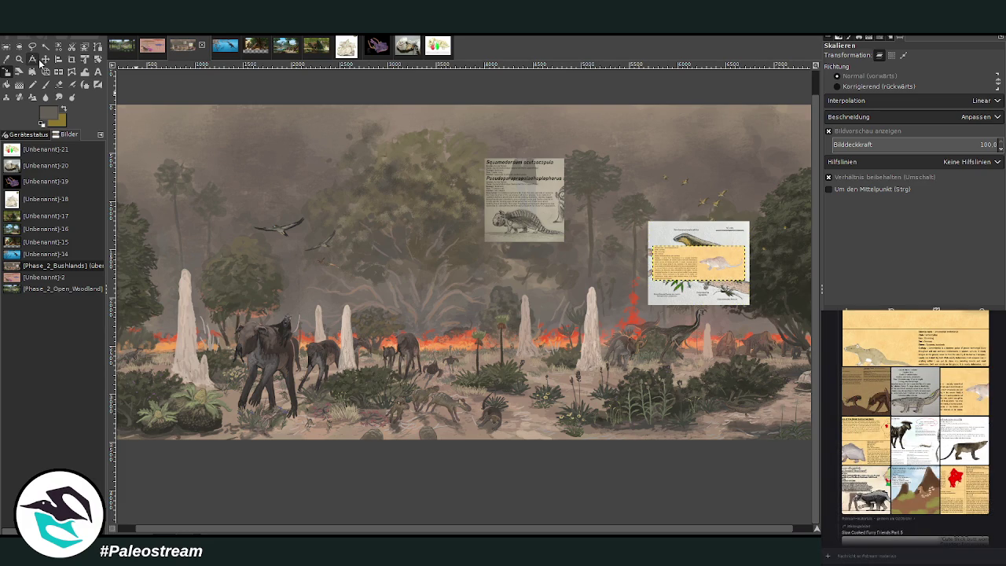
- Move the yellow card left beside the Squamodream reptile card, then check a chat mammal chart
left_click(46, 59)
left_click_drag(664, 255, 493, 251)
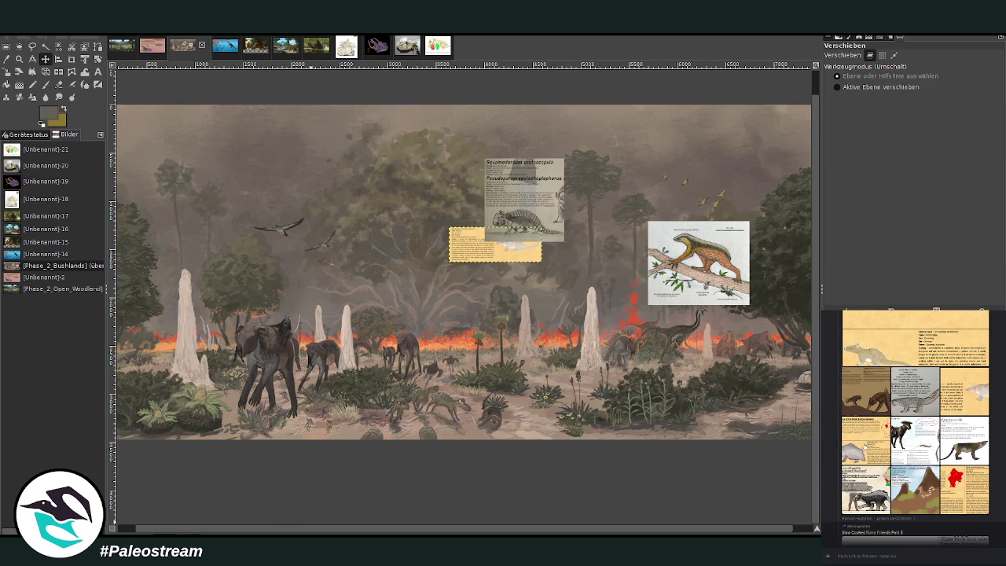
left_click(865, 440)
key("Escape")
- Browse chat cards, including Ischiromyidae and the purple-creature yellow card, then undo with Ctrl+Z
scroll(914, 428, "up", 1)
left_click(888, 403)
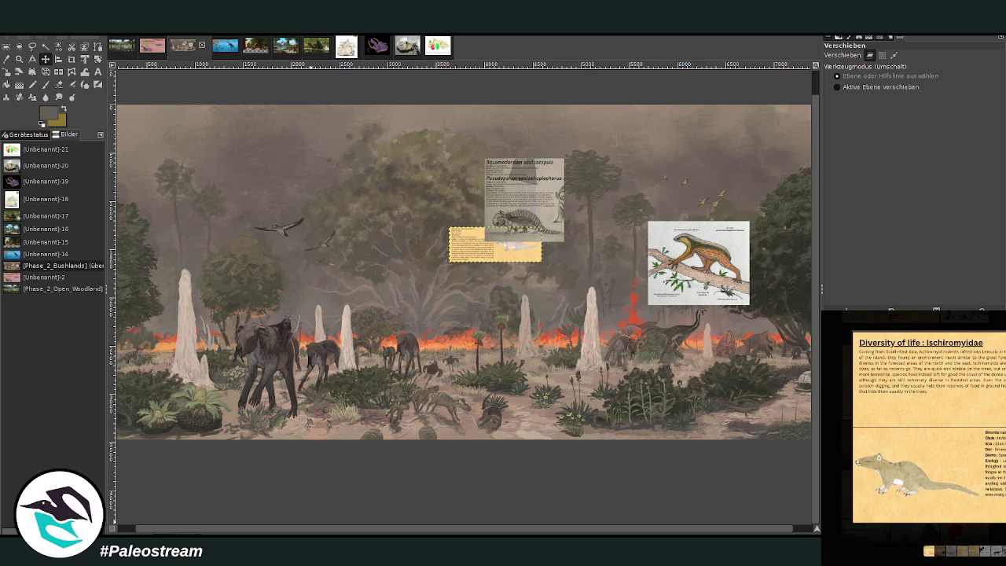
key("Escape")
scroll(914, 426, "up", 1)
scroll(914, 427, "up", 1)
scroll(914, 427, "up", 1)
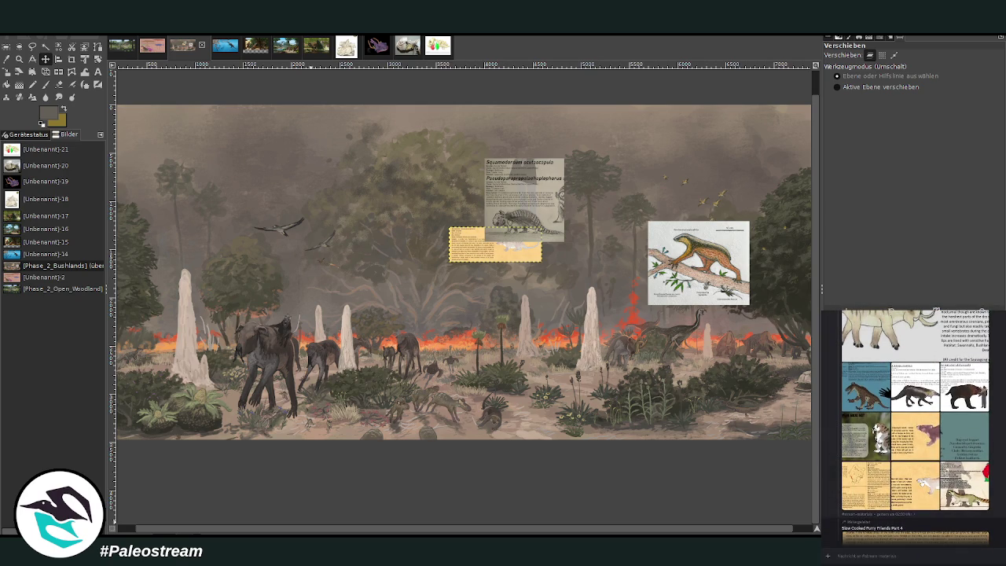
left_click(926, 485)
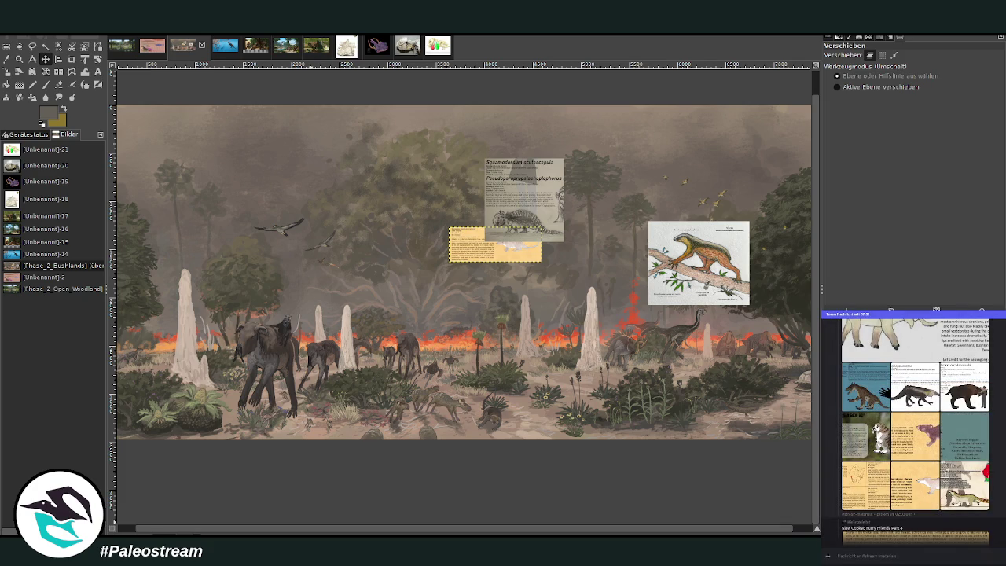
left_click(917, 440)
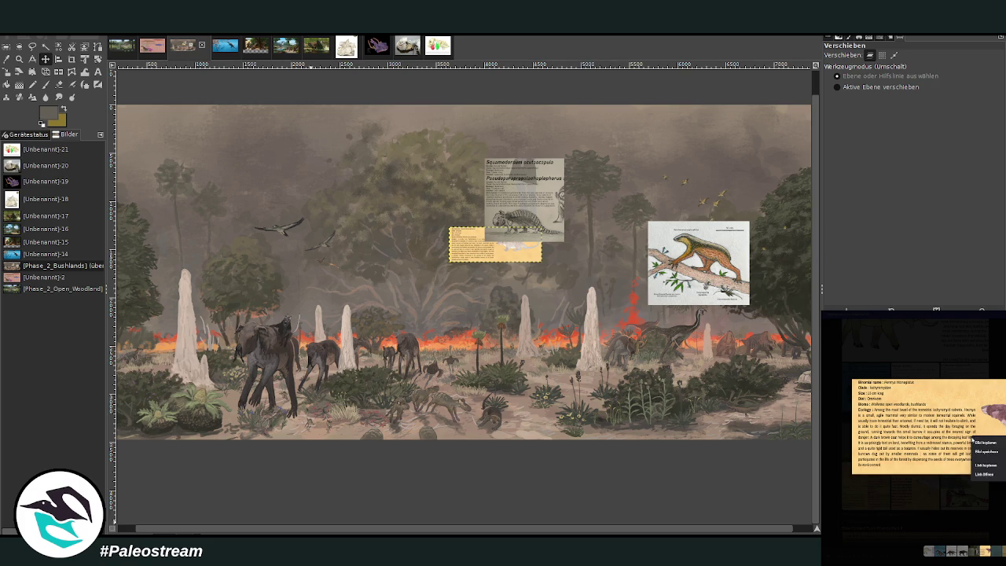
key("Escape")
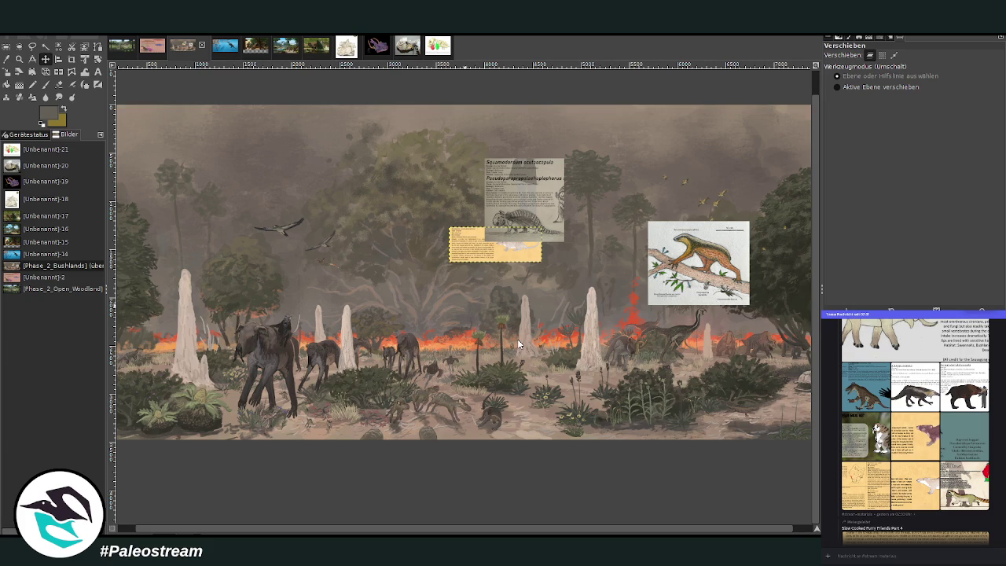
key("ctrl+z")
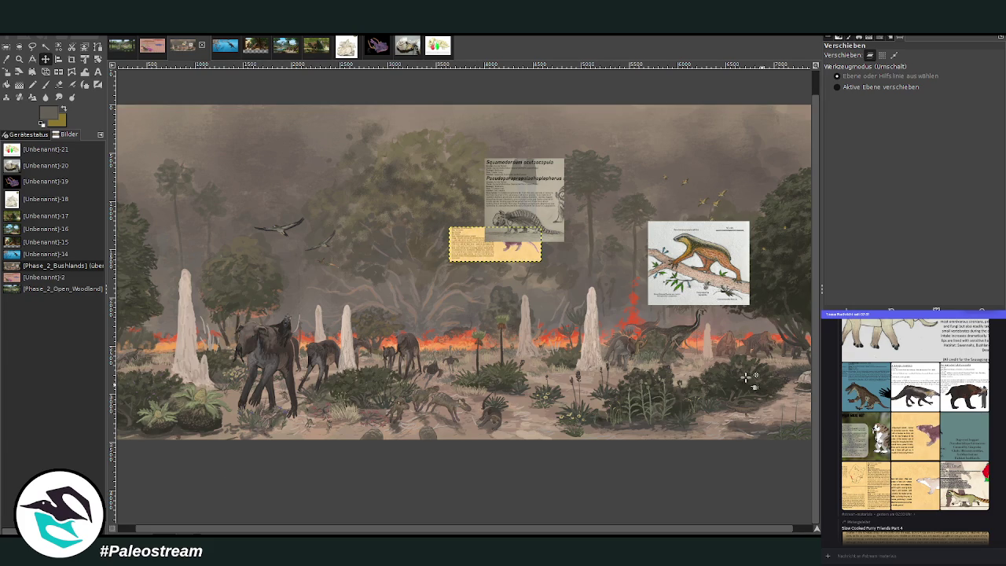
left_click_drag(462, 244, 381, 209)
left_click_drag(464, 246, 396, 248)
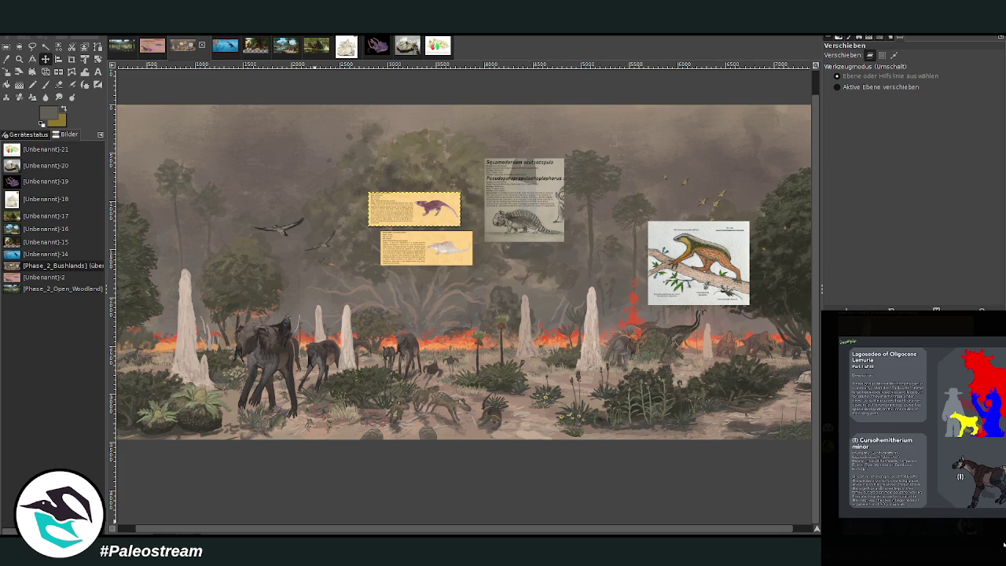
left_click(1003, 544)
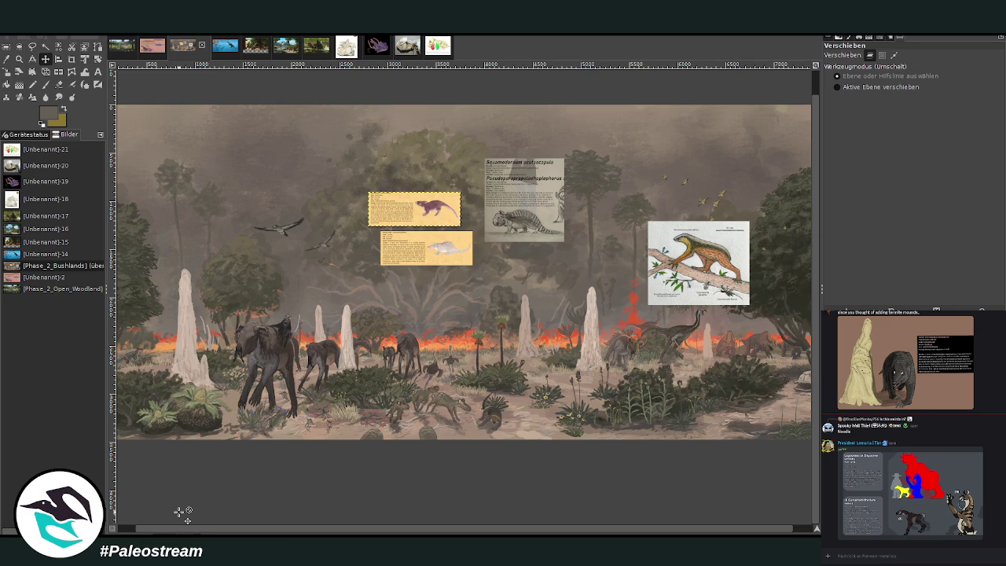
left_click_drag(290, 524, 312, 531)
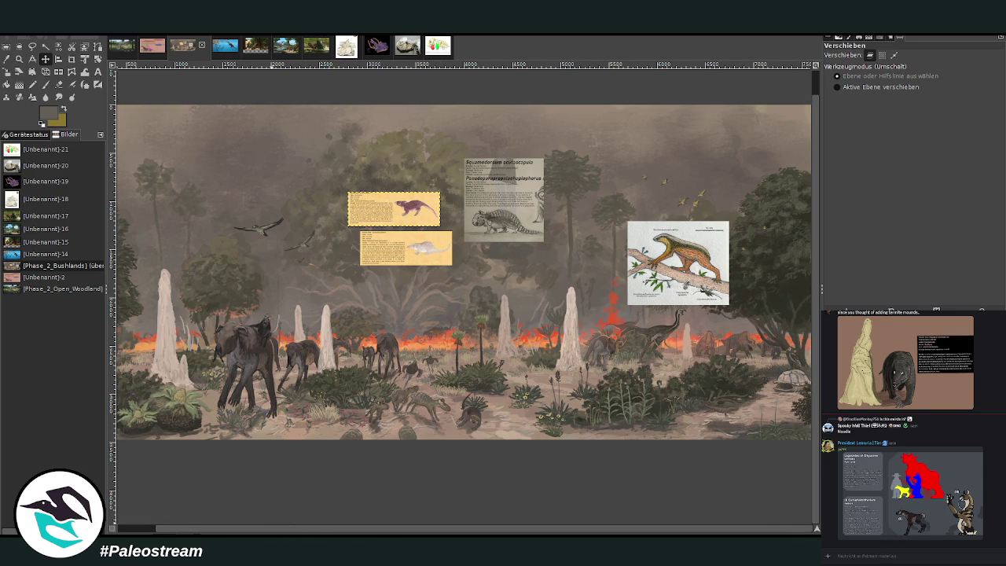
scroll(1002, 487, "up", 5)
scroll(1001, 487, "up", 5)
scroll(1002, 487, "up", 5)
scroll(1001, 487, "up", 5)
scroll(1002, 487, "up", 3)
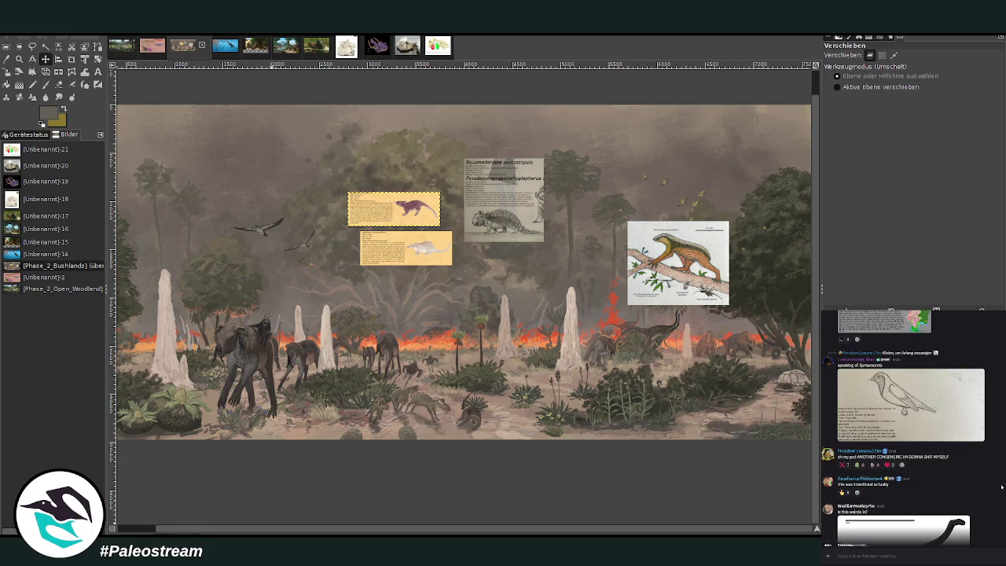
scroll(1001, 488, "up", 3)
left_click(908, 470)
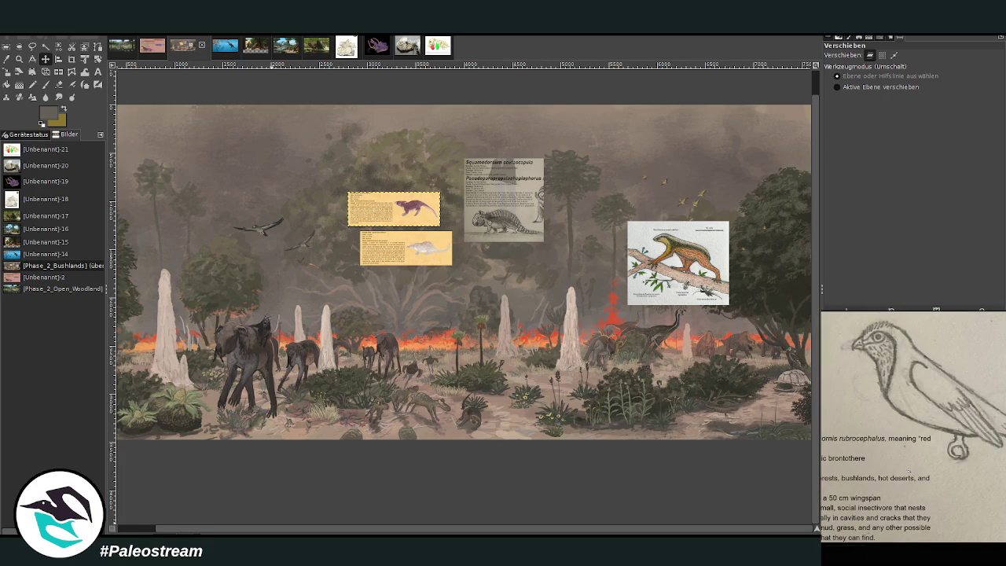
left_click(942, 551)
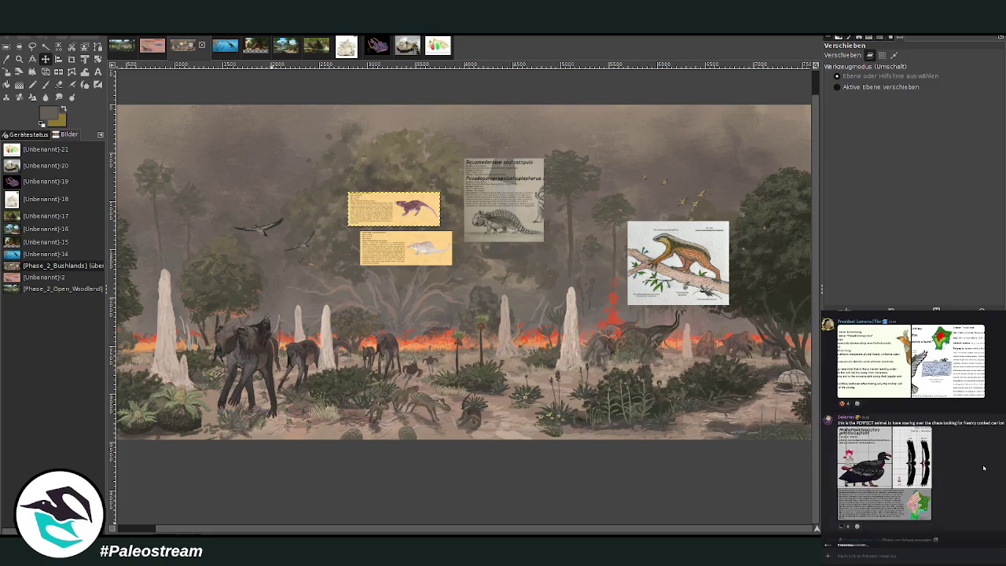
left_click(872, 468)
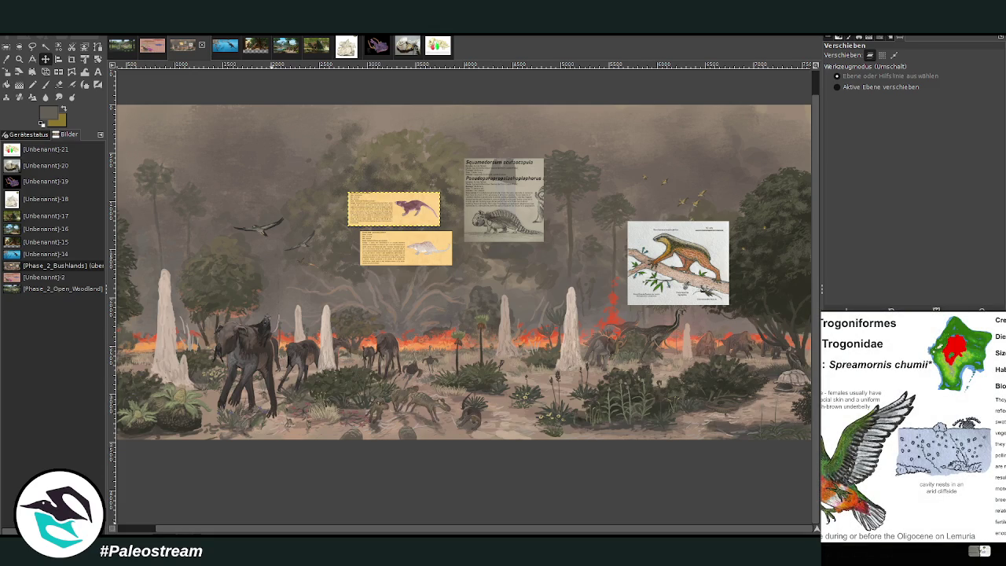
key("Escape")
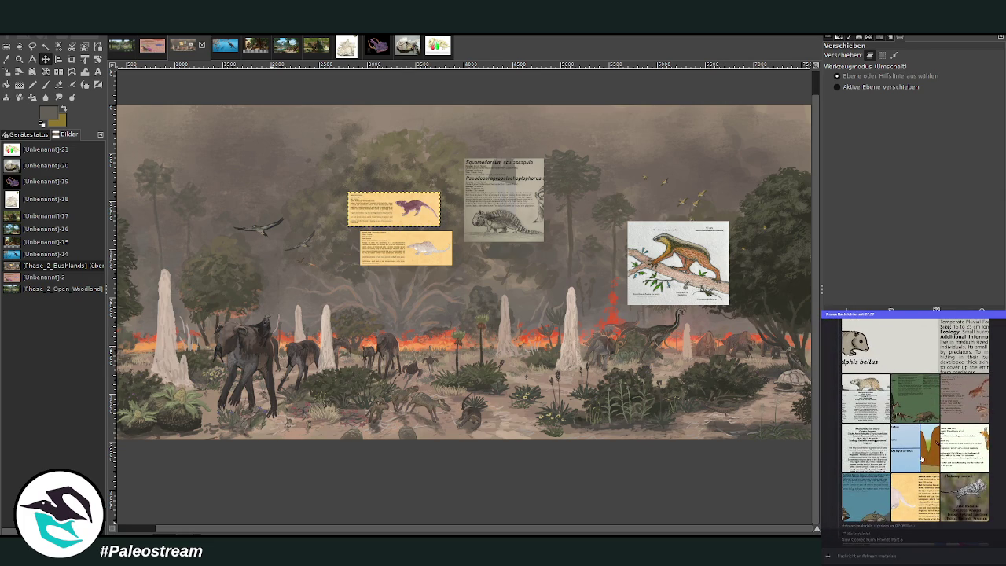
left_click(921, 458)
left_click(993, 507)
left_click(889, 495)
left_click(911, 493)
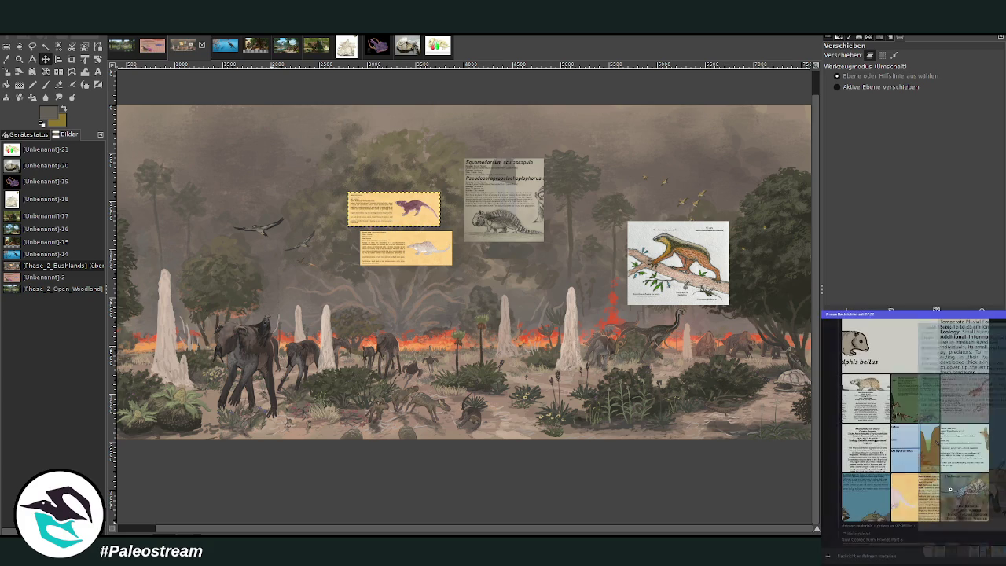
left_click(867, 491)
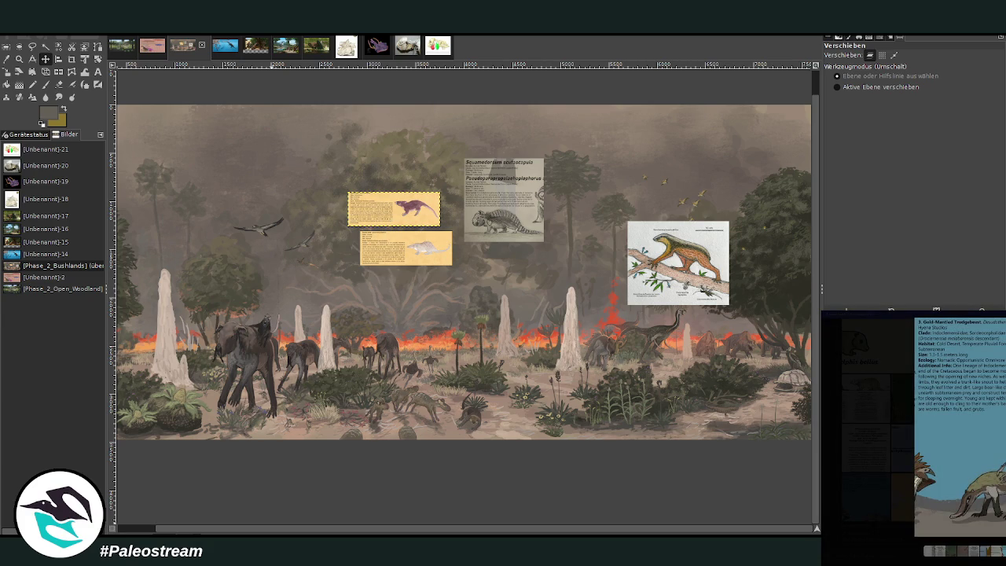
key("Escape")
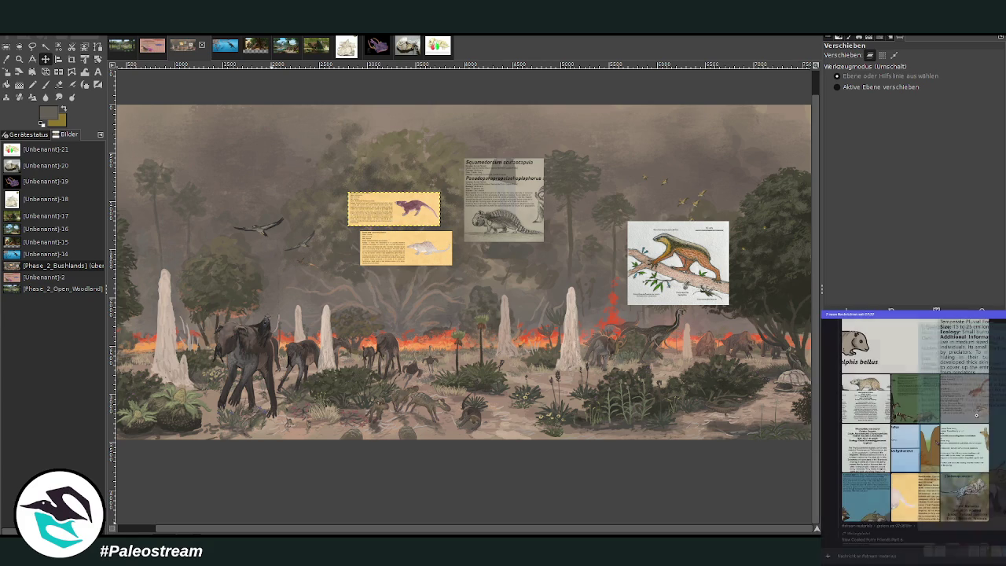
scroll(1004, 422, "down", 5)
scroll(1005, 422, "up", 1)
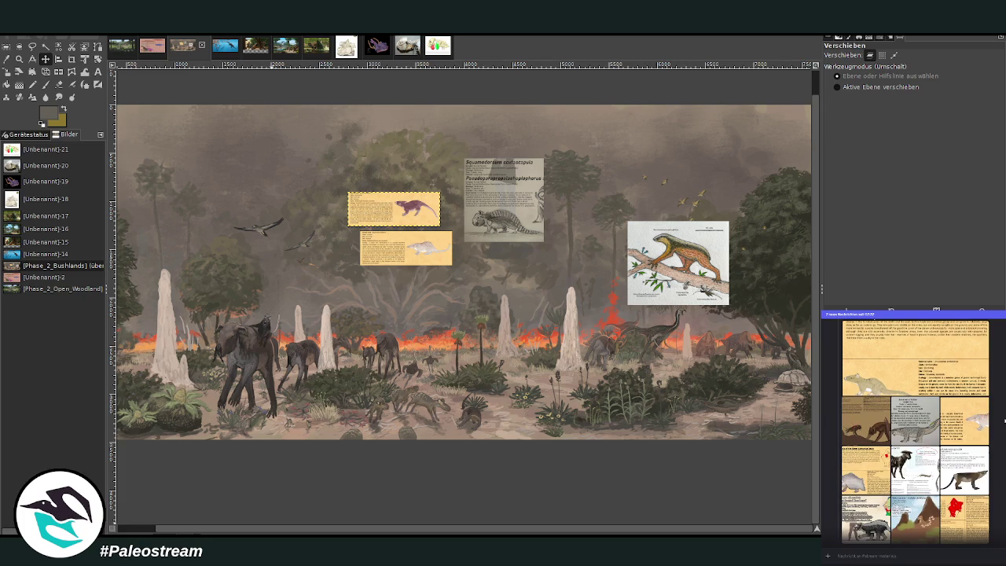
left_click(972, 425)
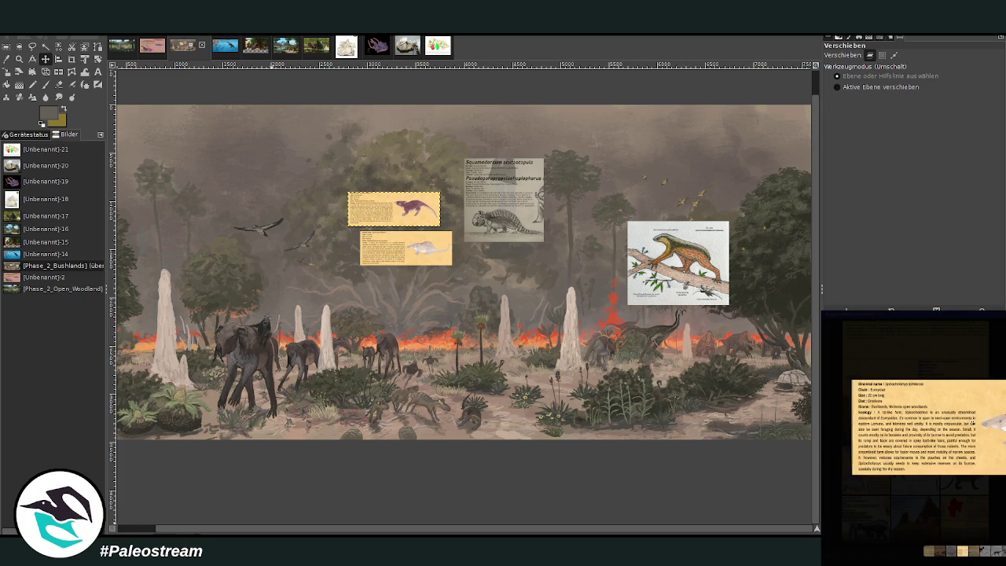
key("Escape")
scroll(1004, 427, "up", 3)
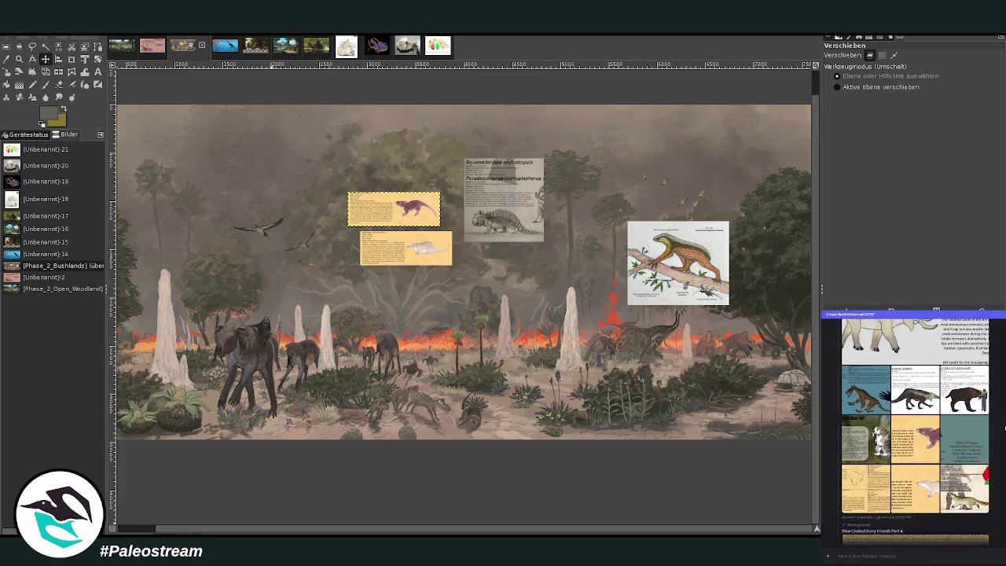
left_click(874, 484)
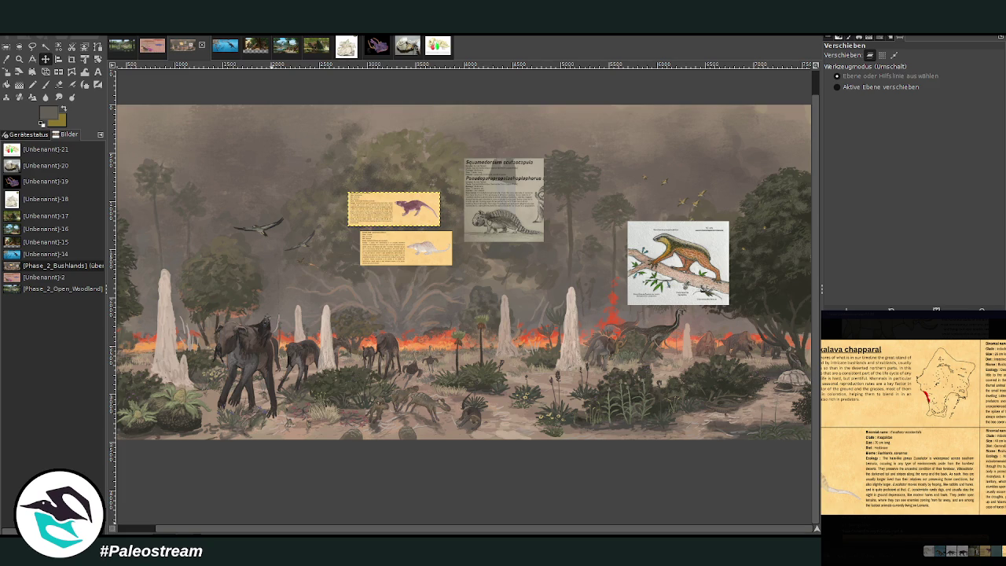
key("Escape")
scroll(911, 433, "up", 5)
scroll(911, 433, "up", 1)
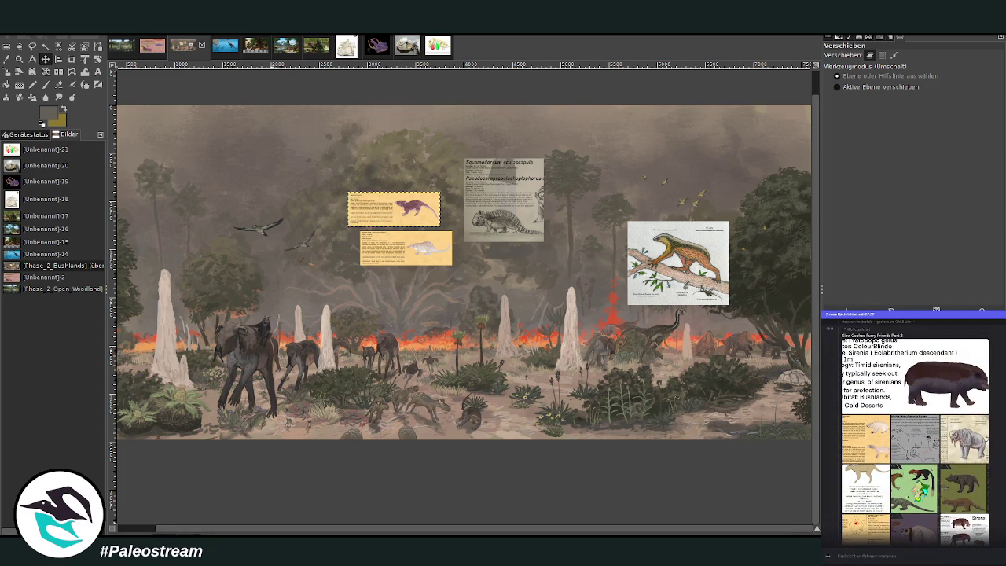
left_click(865, 437)
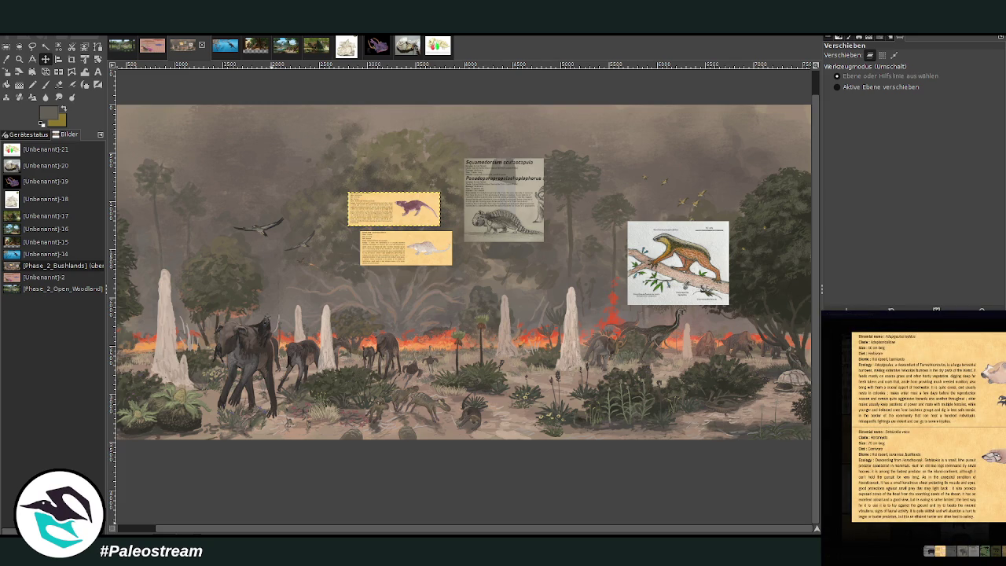
key("Escape")
scroll(912, 432, "up", 3)
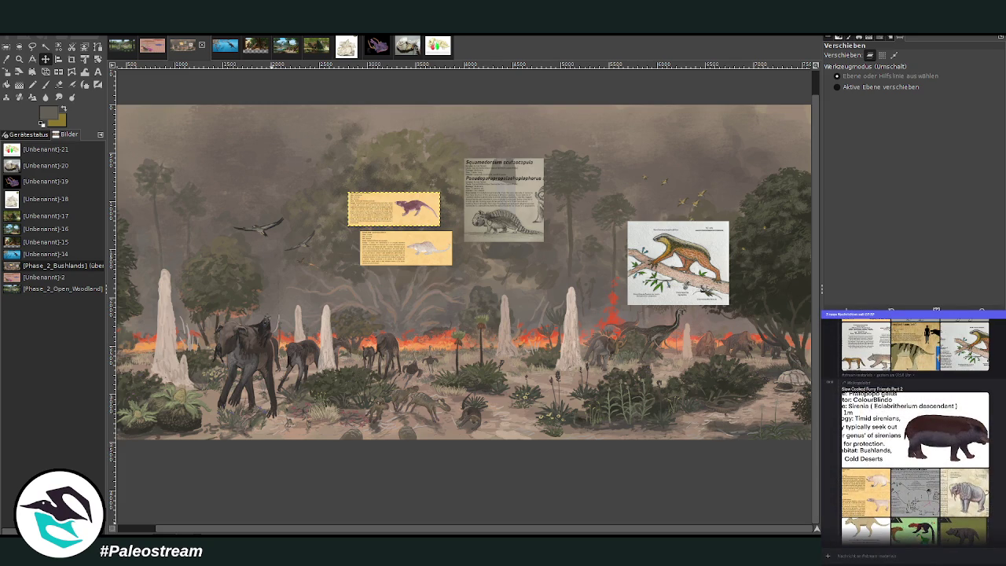
scroll(912, 433, "up", 3)
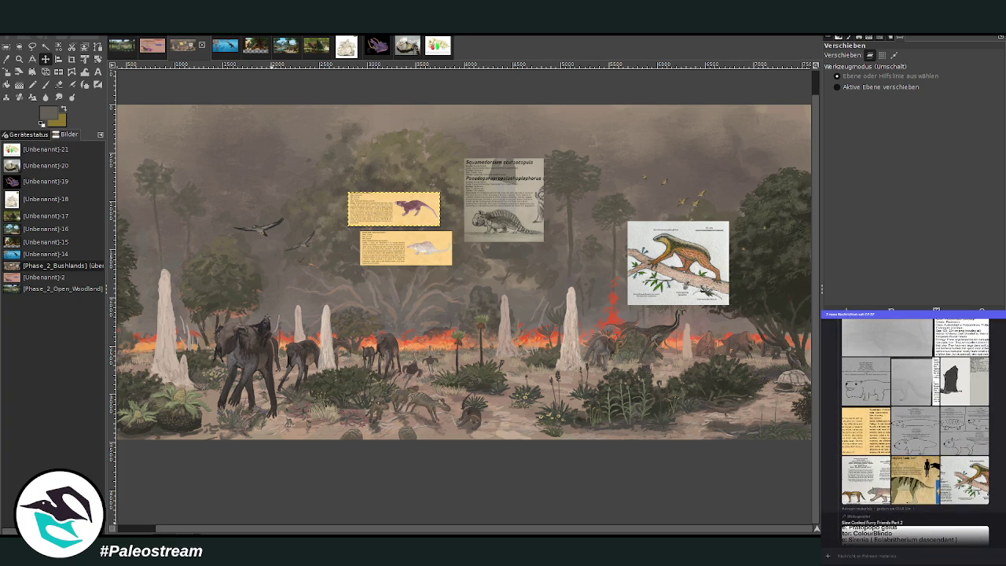
left_click(973, 441)
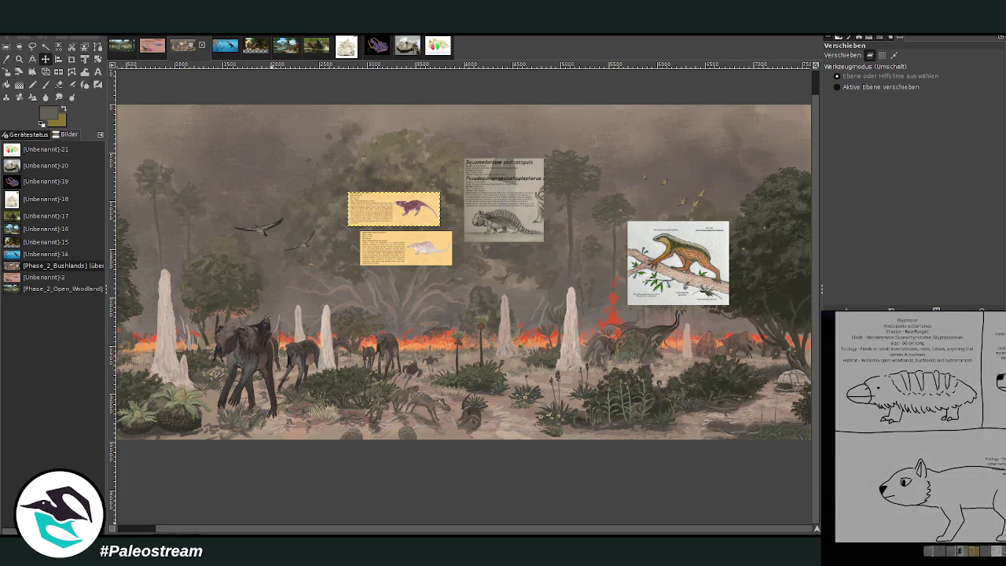
key("Escape")
scroll(912, 432, "up", 2)
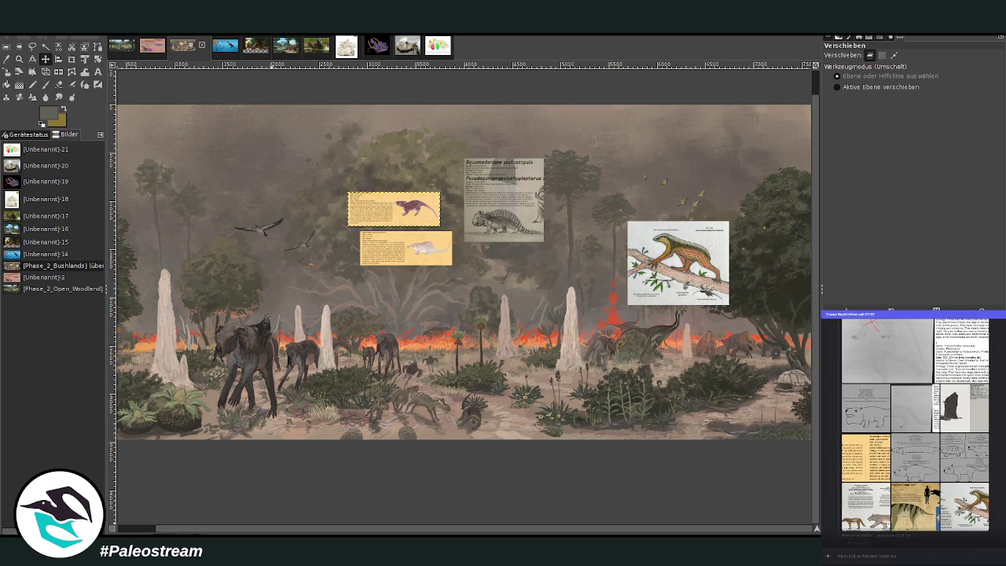
left_click(915, 446)
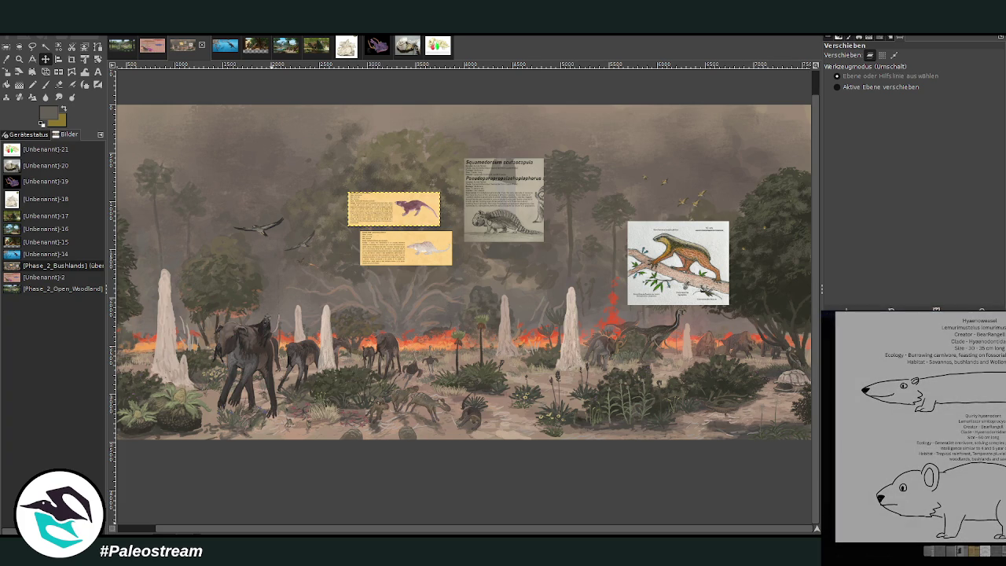
key("Escape")
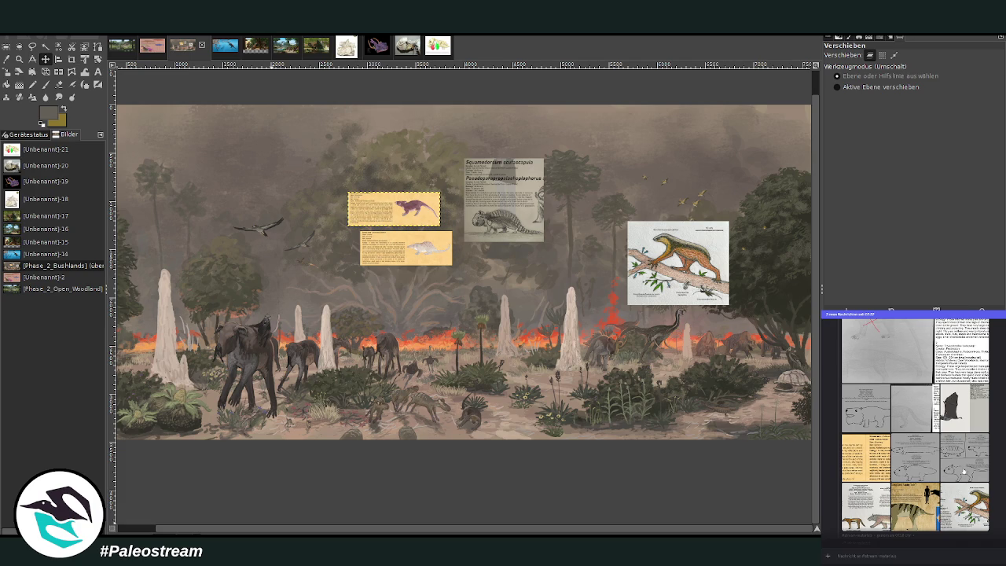
left_click(962, 471)
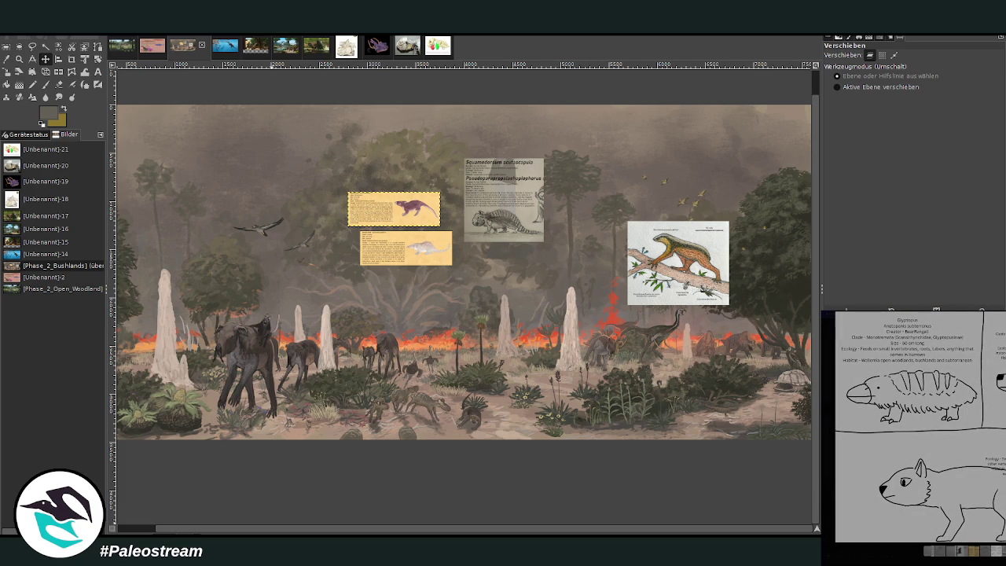
key("Escape")
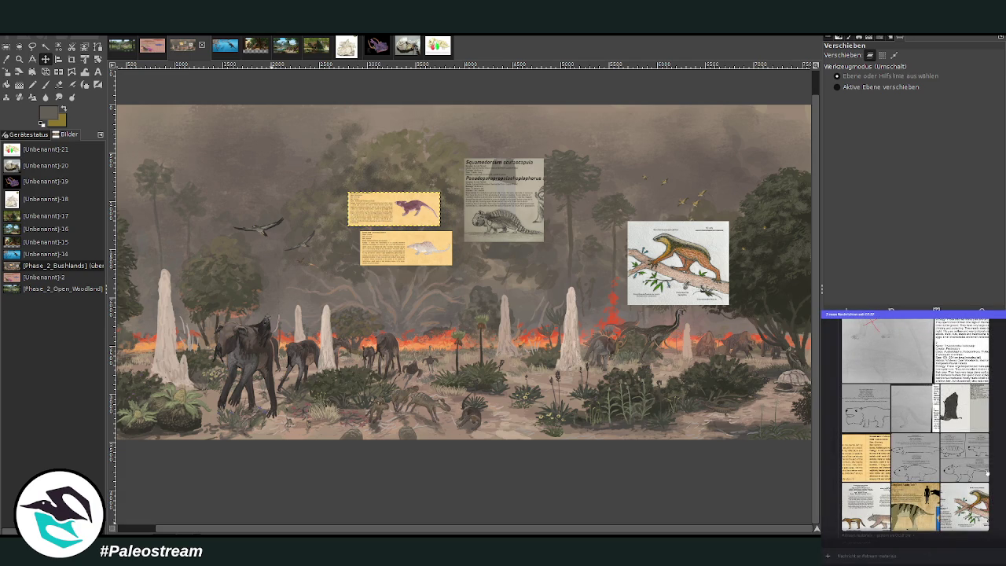
scroll(942, 486, "down", 5)
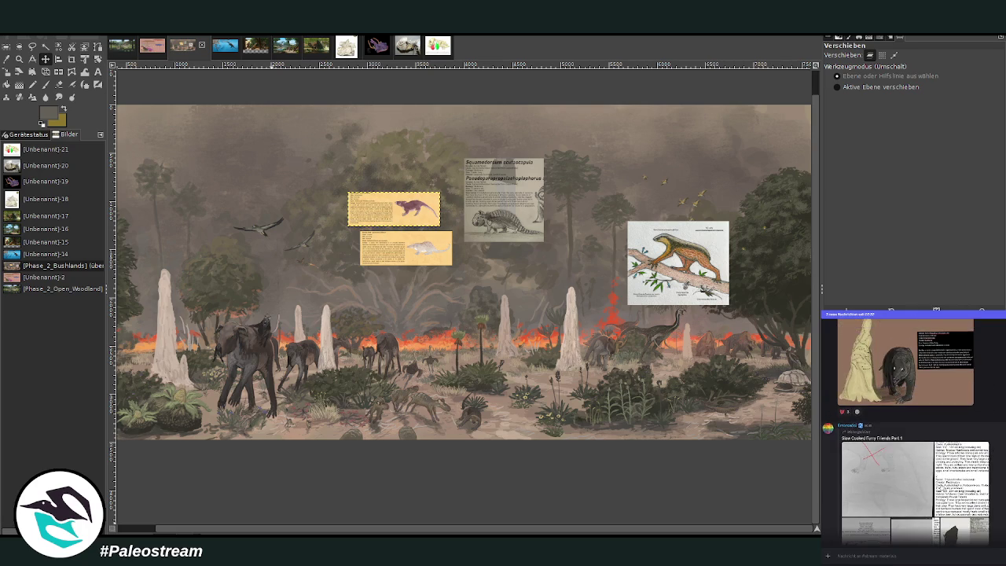
scroll(942, 487, "up", 2)
scroll(942, 486, "up", 2)
scroll(941, 487, "up", 1)
scroll(941, 487, "up", 1)
scroll(941, 487, "up", 2)
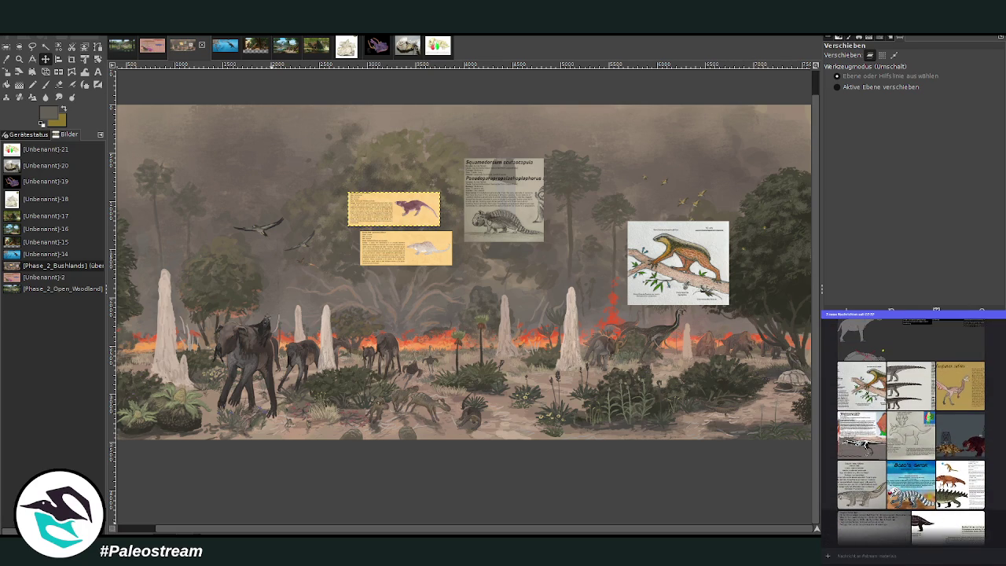
scroll(941, 486, "down", 2)
scroll(941, 486, "down", 1)
scroll(940, 486, "down", 2)
scroll(941, 485, "up", 3)
scroll(941, 486, "down", 2)
scroll(941, 486, "up", 2)
scroll(915, 431, "down", 2)
scroll(914, 431, "down", 1)
scroll(915, 431, "down", 1)
scroll(915, 432, "down", 1)
scroll(915, 432, "up", 1)
scroll(939, 485, "up", 1)
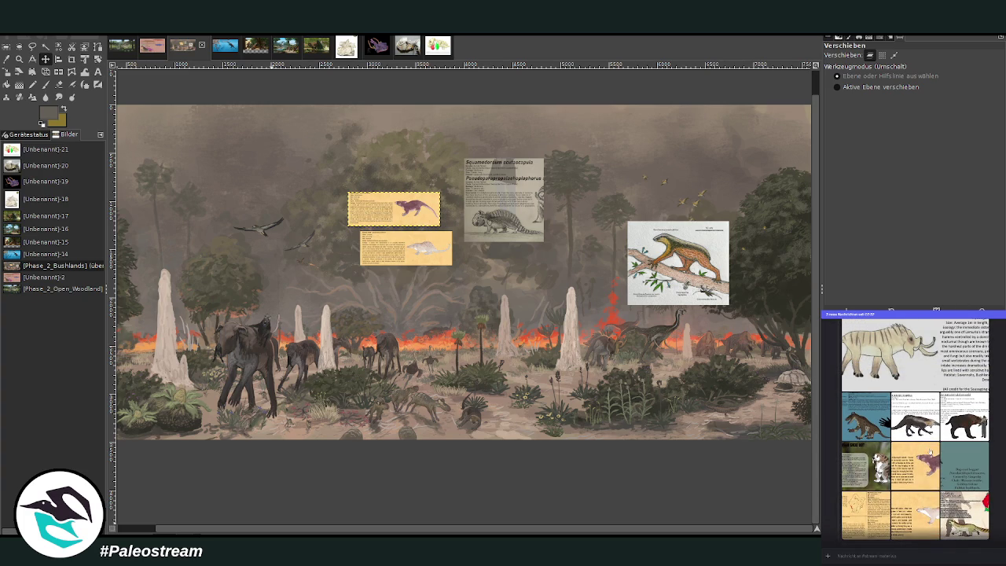
scroll(927, 464, "down", 2)
scroll(927, 464, "down", 2)
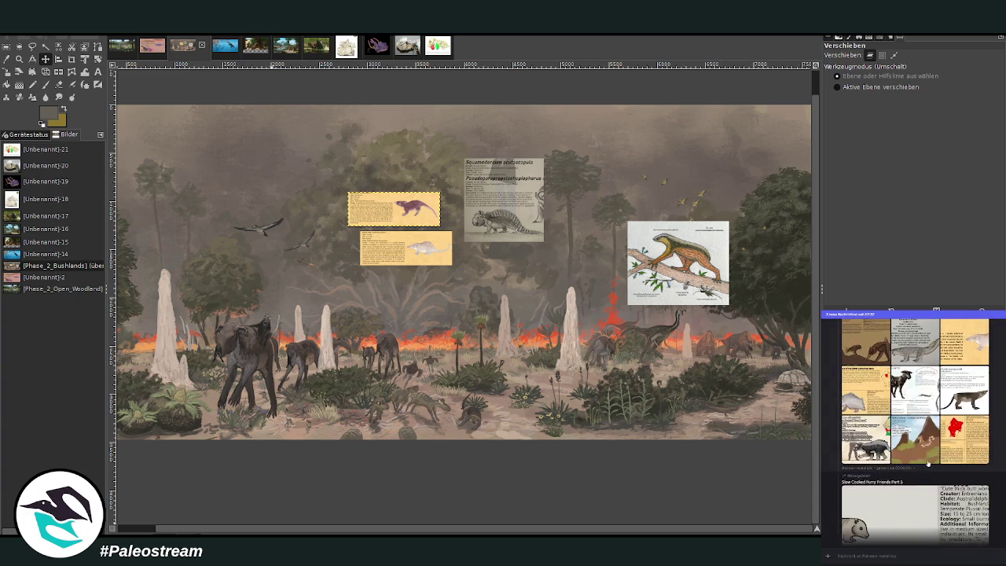
scroll(927, 463, "up", 1)
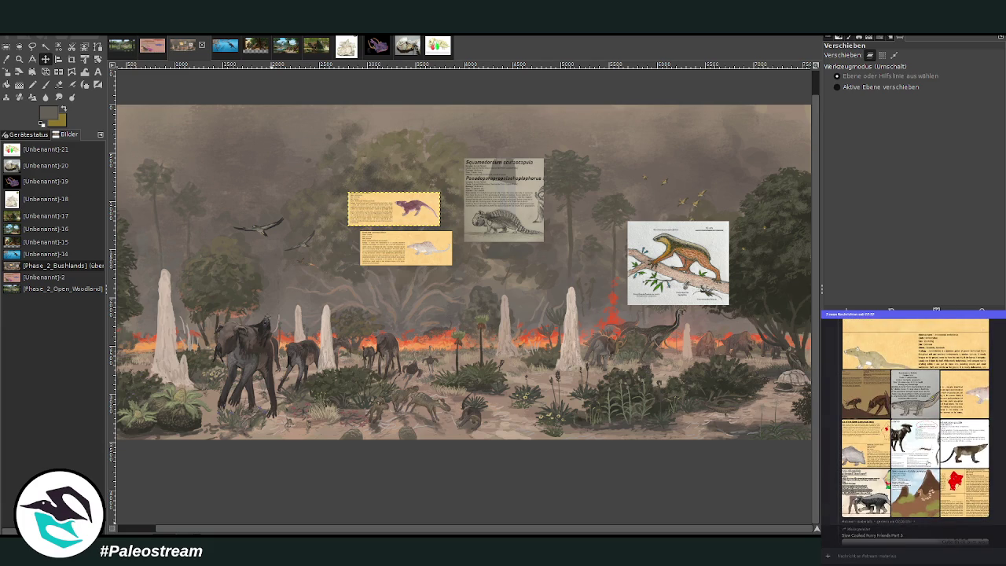
scroll(928, 464, "down", 3)
scroll(927, 463, "down", 3)
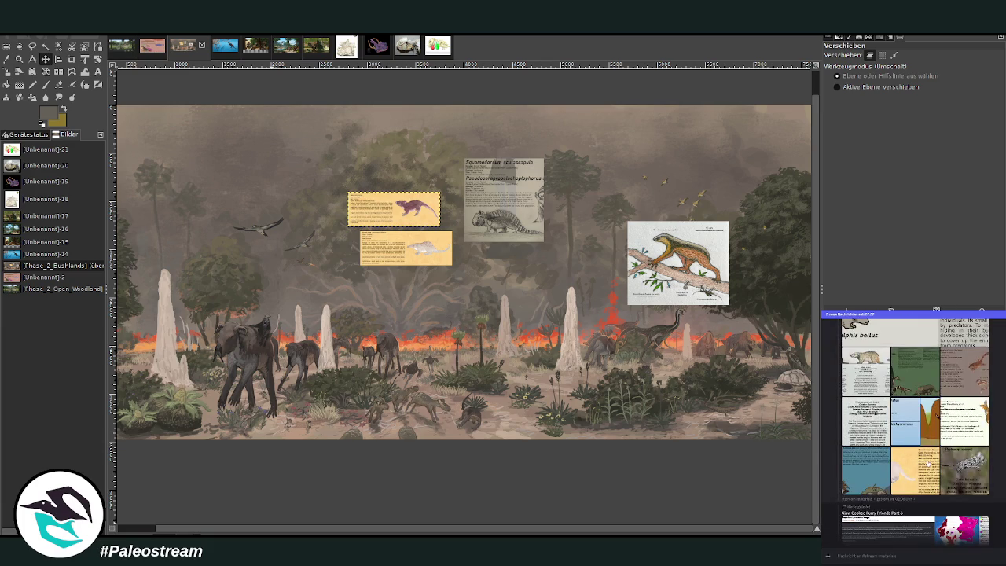
left_click(917, 493)
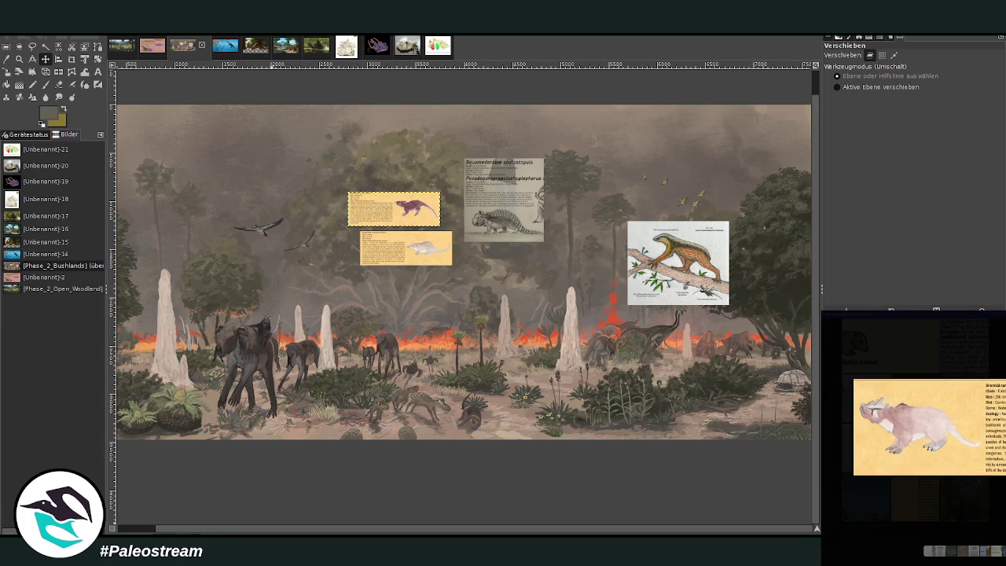
key("Escape")
scroll(984, 464, "down", 5)
scroll(984, 464, "down", 5)
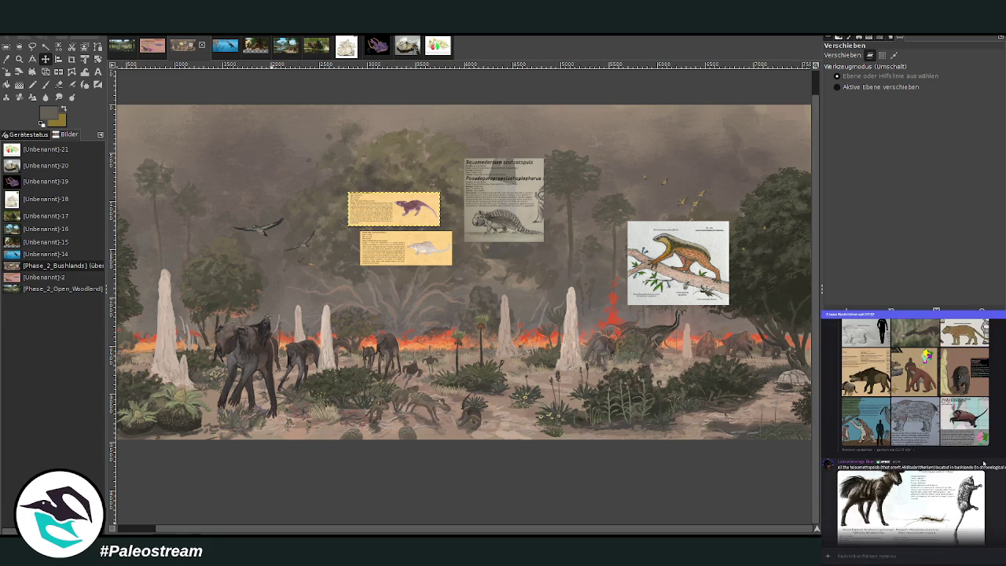
scroll(984, 462, "down", 3)
scroll(984, 464, "down", 3)
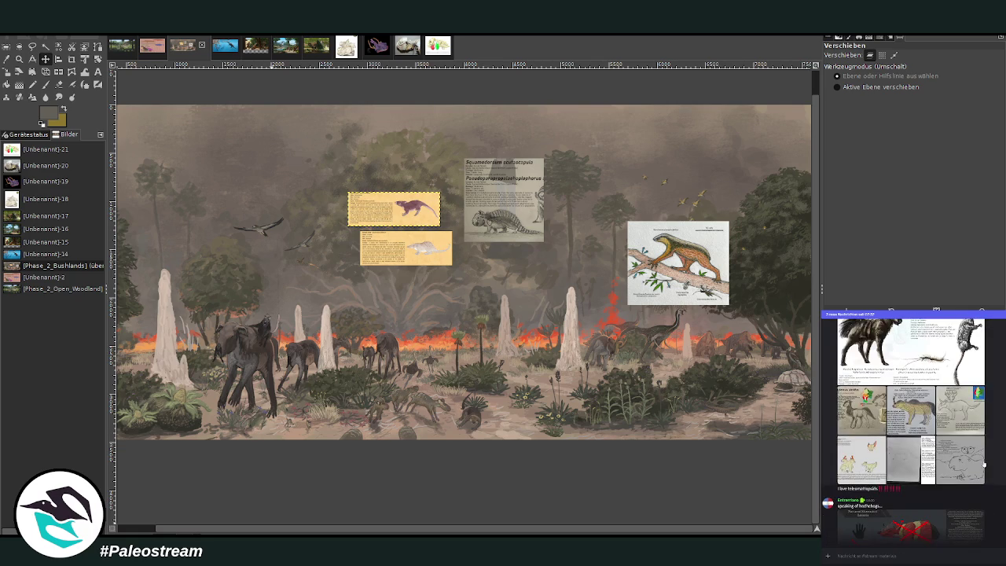
scroll(984, 463, "down", 3)
scroll(984, 464, "down", 3)
scroll(984, 464, "down", 3)
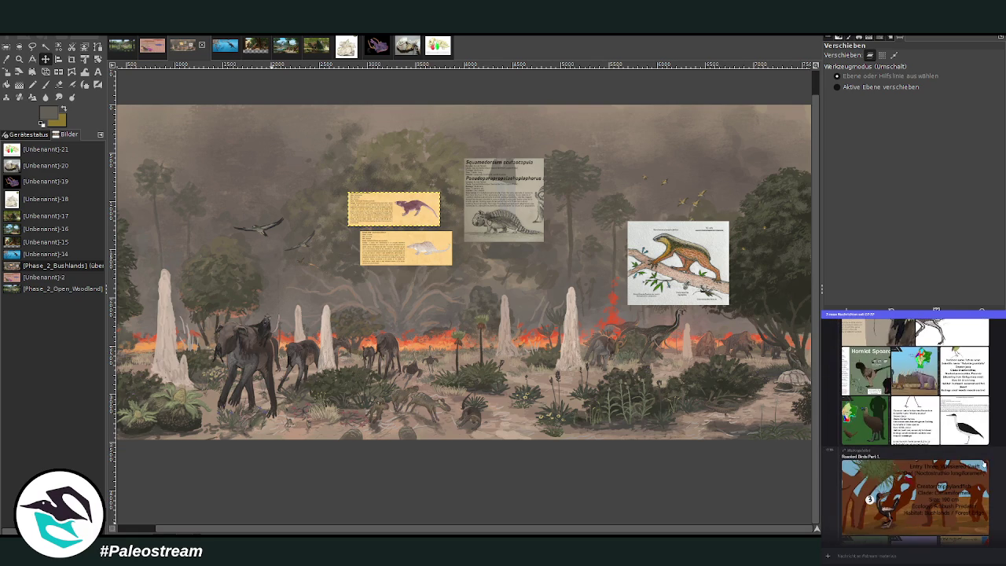
scroll(983, 464, "down", 3)
scroll(984, 464, "down", 3)
scroll(984, 464, "down", 3)
scroll(983, 463, "down", 3)
scroll(983, 464, "down", 3)
scroll(983, 464, "down", 3)
scroll(983, 464, "down", 3)
scroll(984, 464, "down", 3)
scroll(984, 464, "down", 3)
scroll(985, 463, "down", 3)
scroll(984, 464, "down", 3)
scroll(984, 464, "down", 3)
scroll(984, 463, "down", 3)
scroll(984, 464, "down", 3)
scroll(984, 464, "down", 3)
scroll(982, 463, "down", 3)
scroll(981, 462, "down", 3)
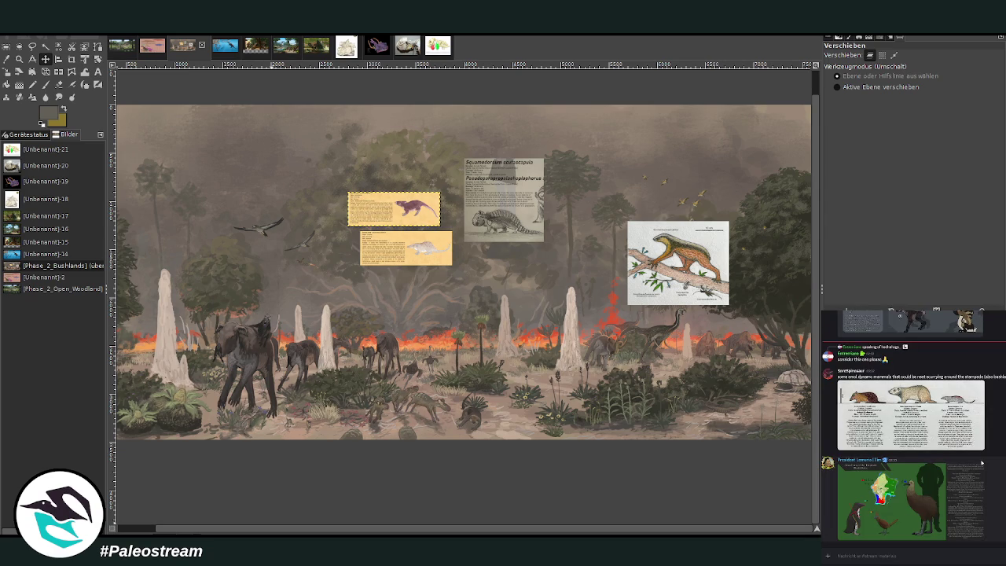
left_click(910, 486)
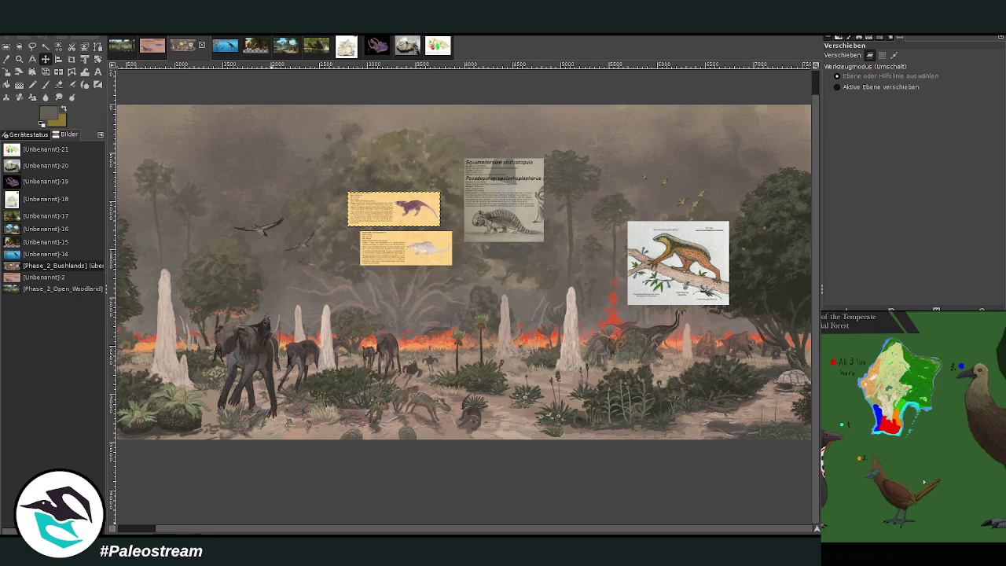
- Close the map preview and copy the three-small-mammals card image from the chat
left_click(941, 556)
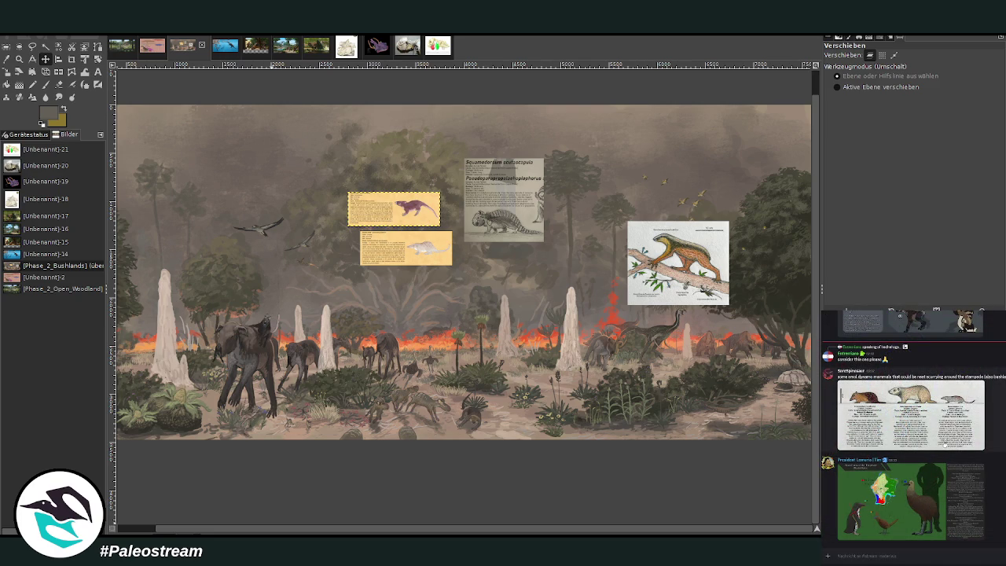
scroll(912, 425, "up", 1)
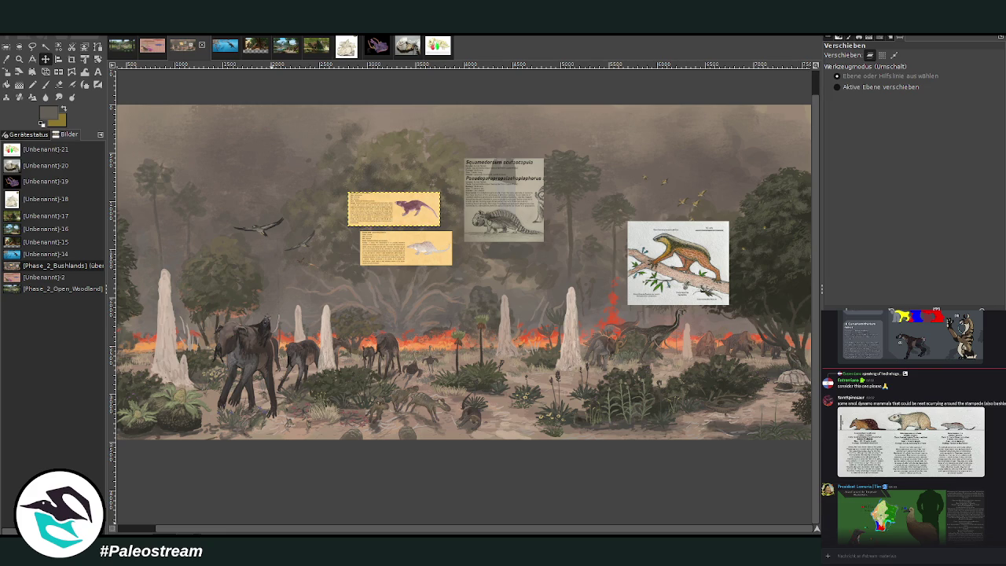
left_click(912, 441)
right_click(939, 462)
left_click(947, 463)
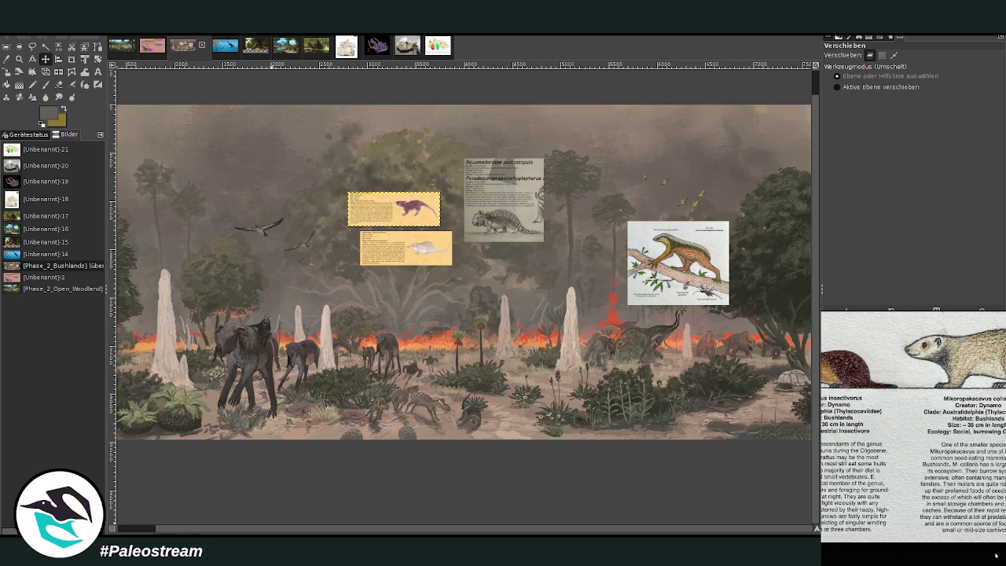
left_click(991, 550)
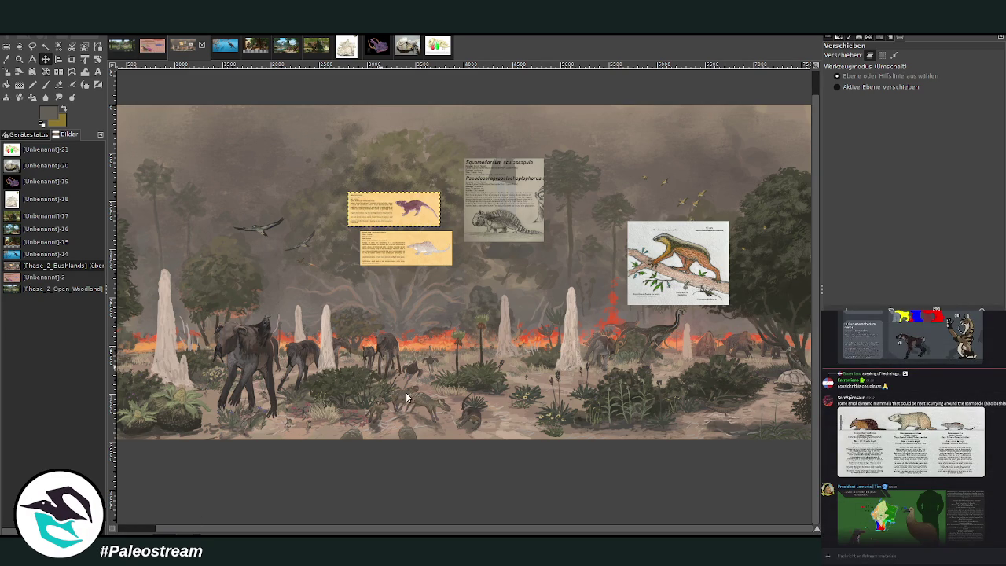
- Paste the mammal card and crop it to the middle rodent-like animal panel
key("ctrl+v")
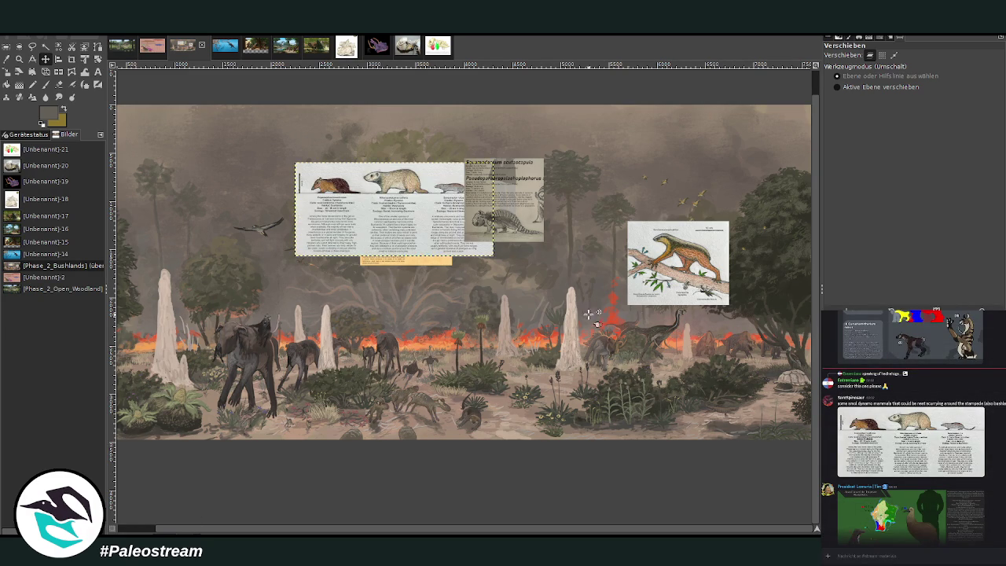
left_click(71, 59)
left_click_drag(361, 162, 430, 287)
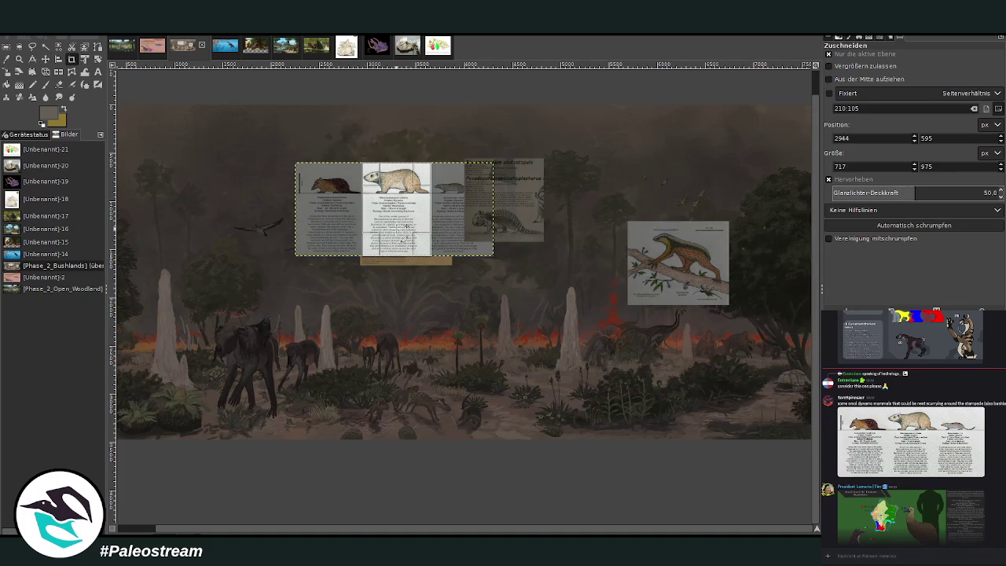
left_click(395, 225)
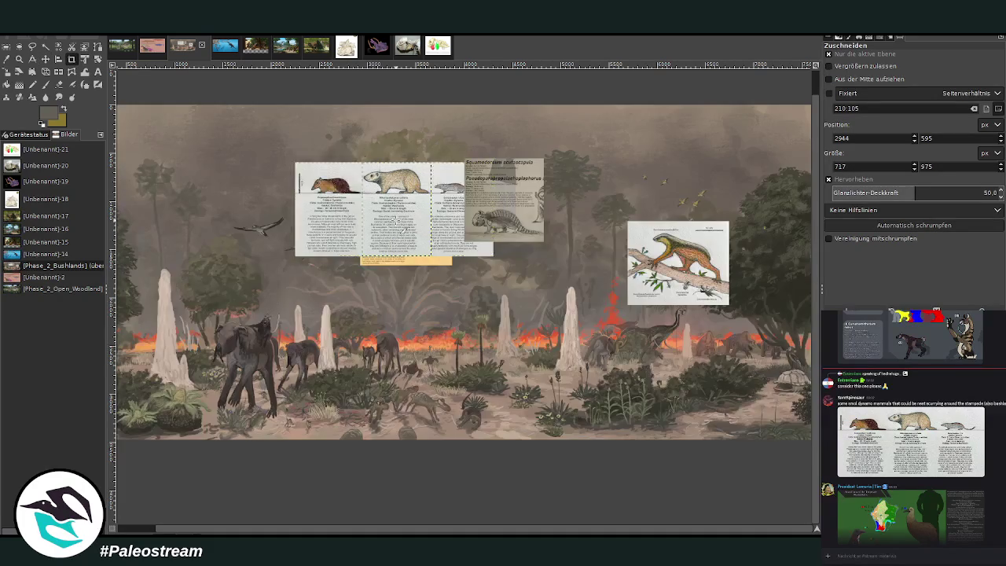
- Position the cropped mammal card right of the grey card
left_click(44, 59)
mouse_move(396, 208)
left_mouse_down()
mouse_move(503, 220)
mouse_move(492, 288)
left_mouse_up()
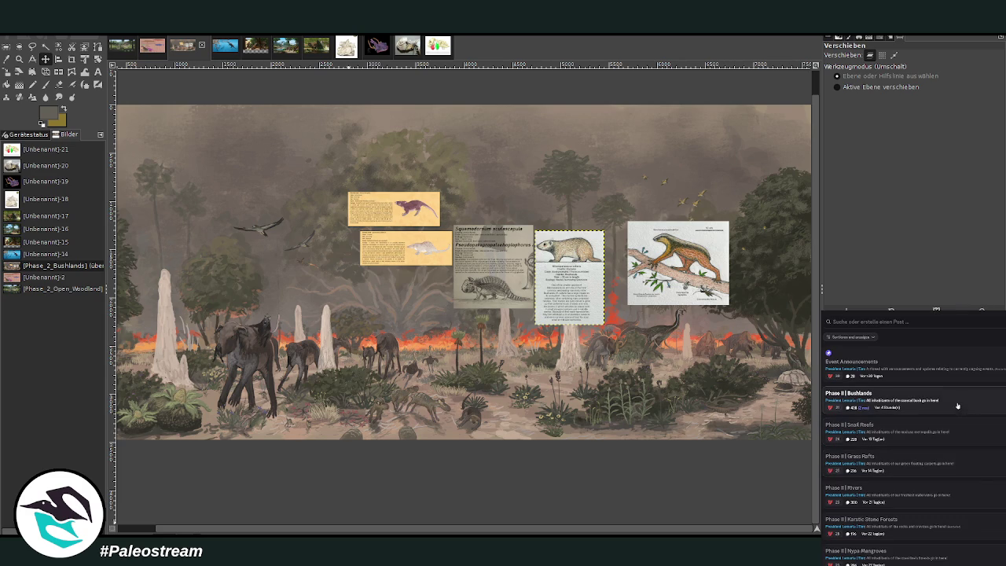
left_click(957, 406)
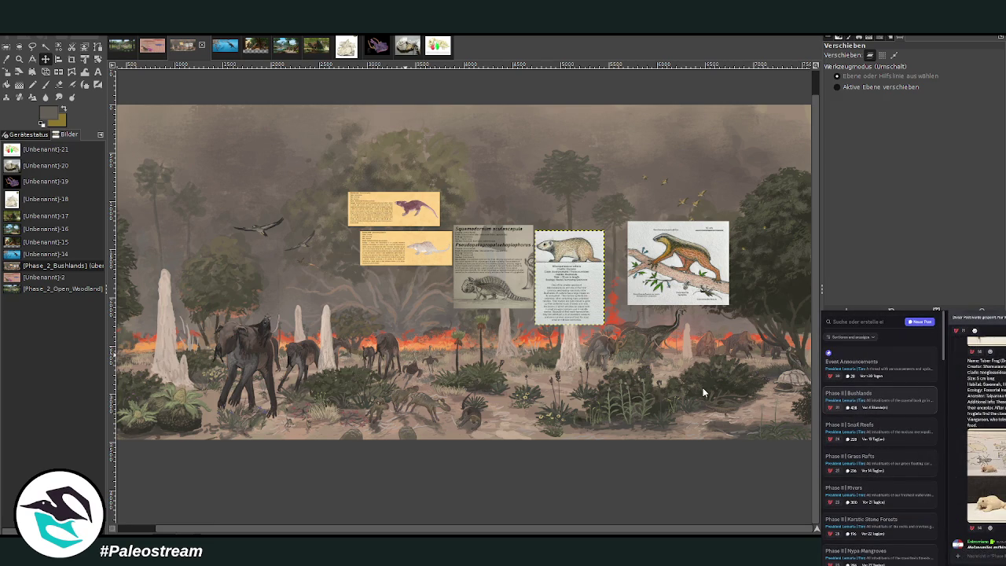
- Paste the Tuber Frog card and move it left of the two yellow cards
key("ctrl+v")
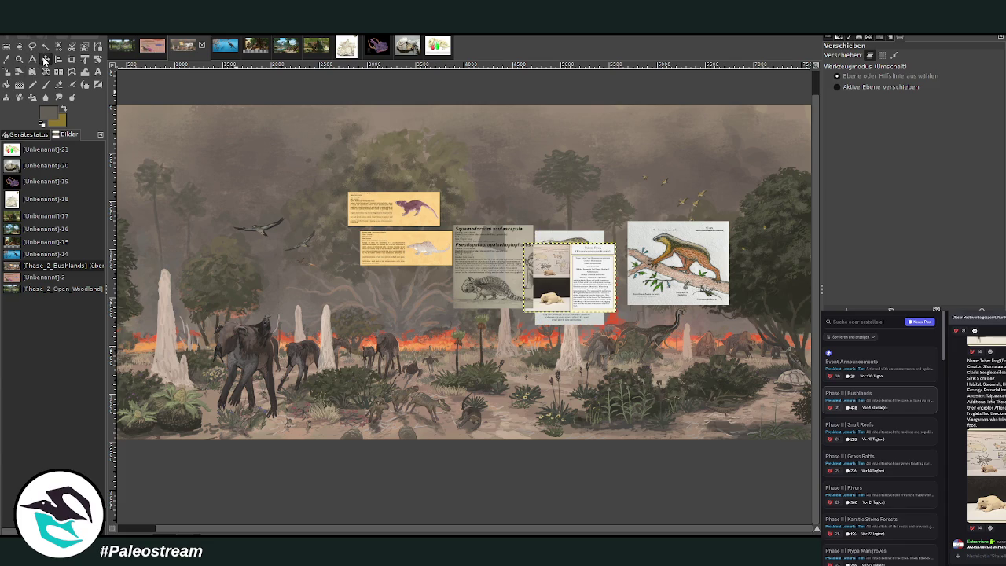
left_click_drag(586, 279, 330, 274)
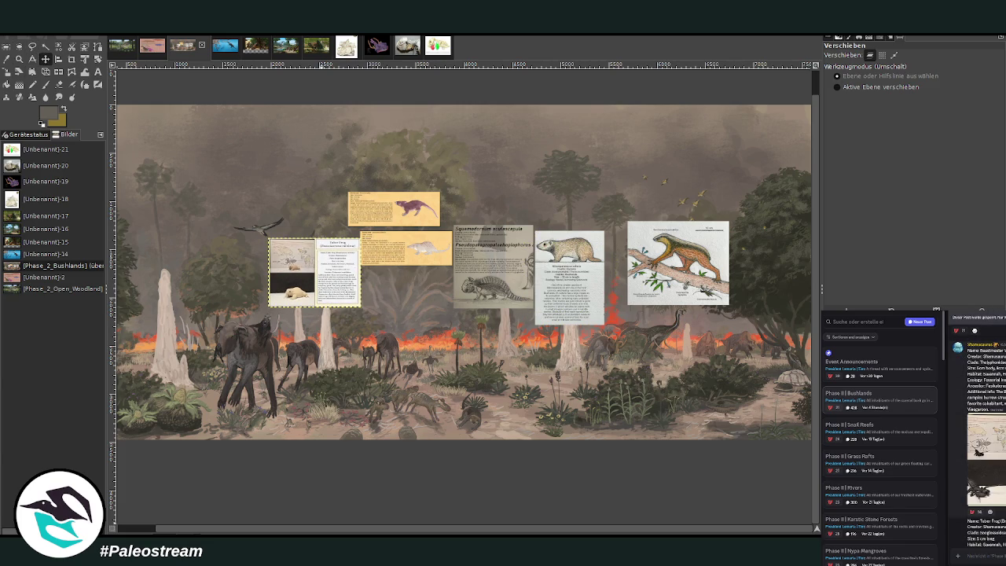
left_click(982, 456)
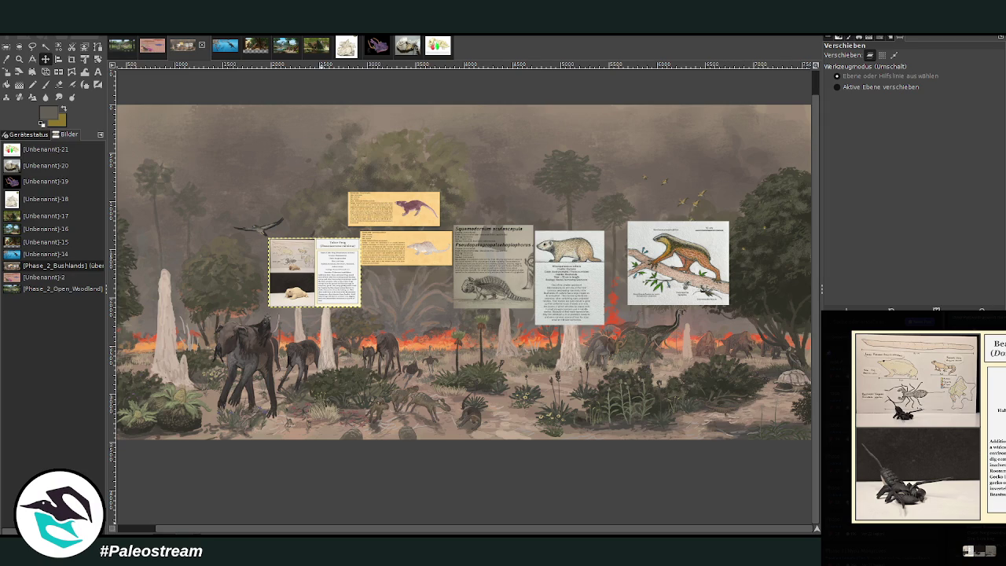
key("Escape")
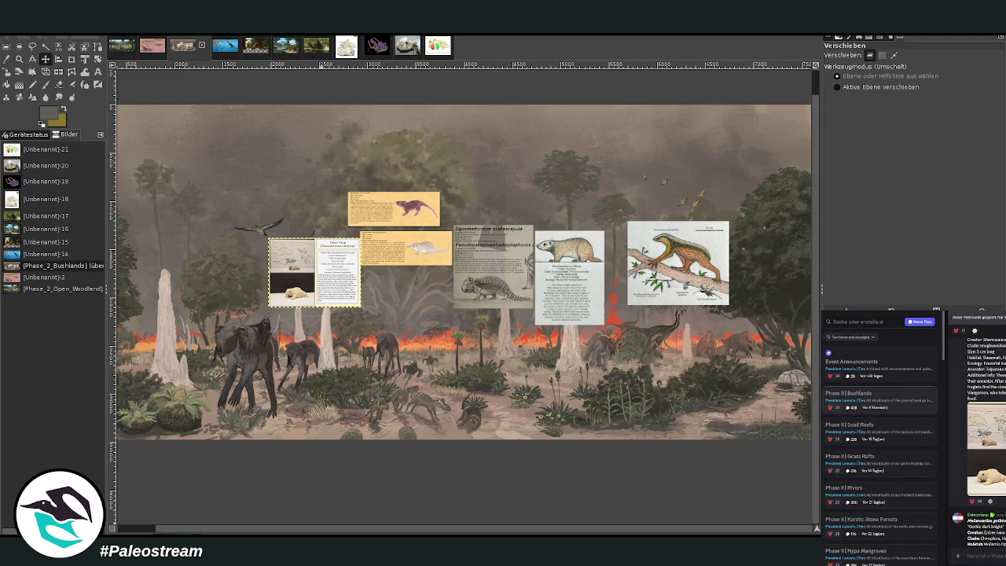
left_click(986, 452)
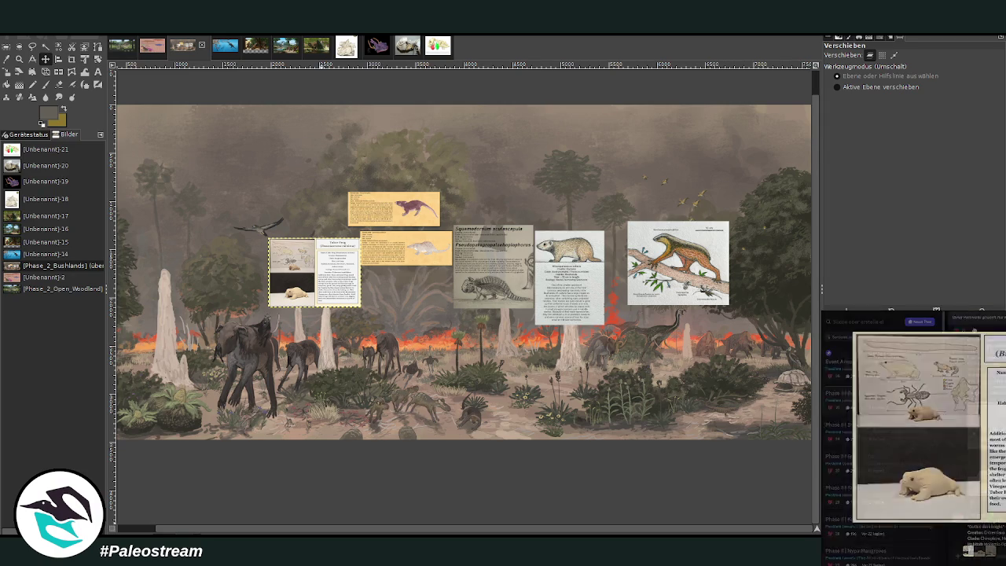
key("Escape")
left_click(1003, 462)
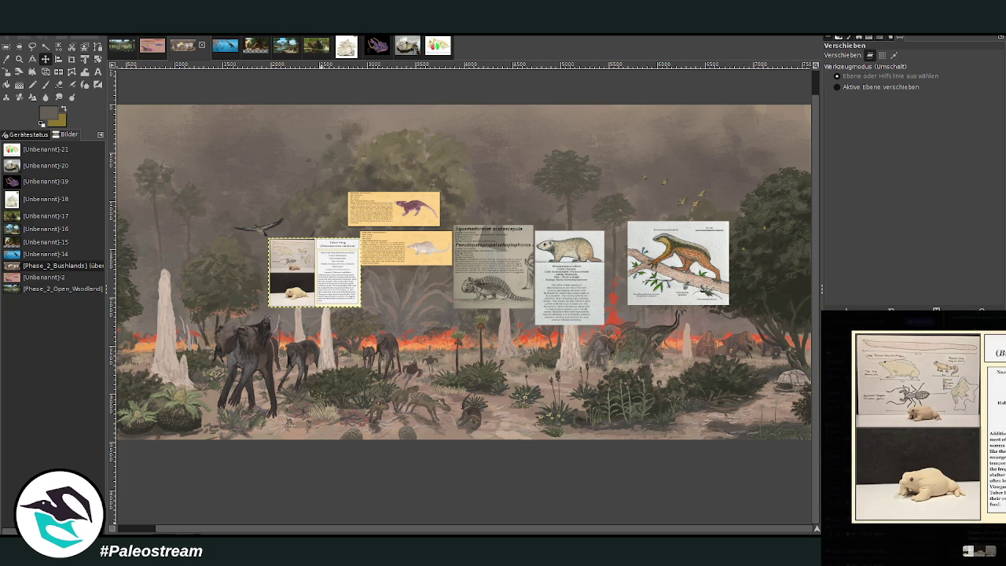
key("Escape")
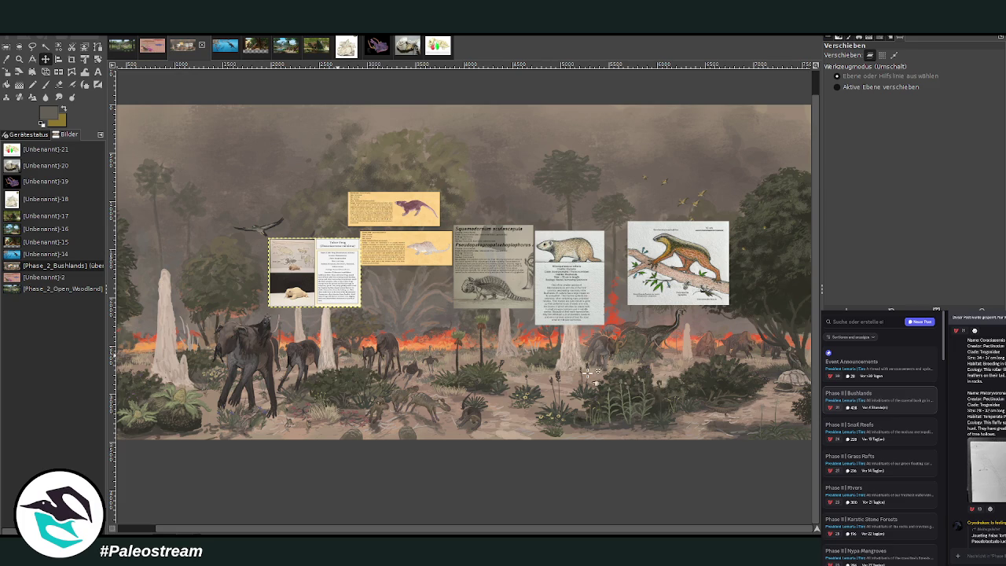
key("ctrl+v")
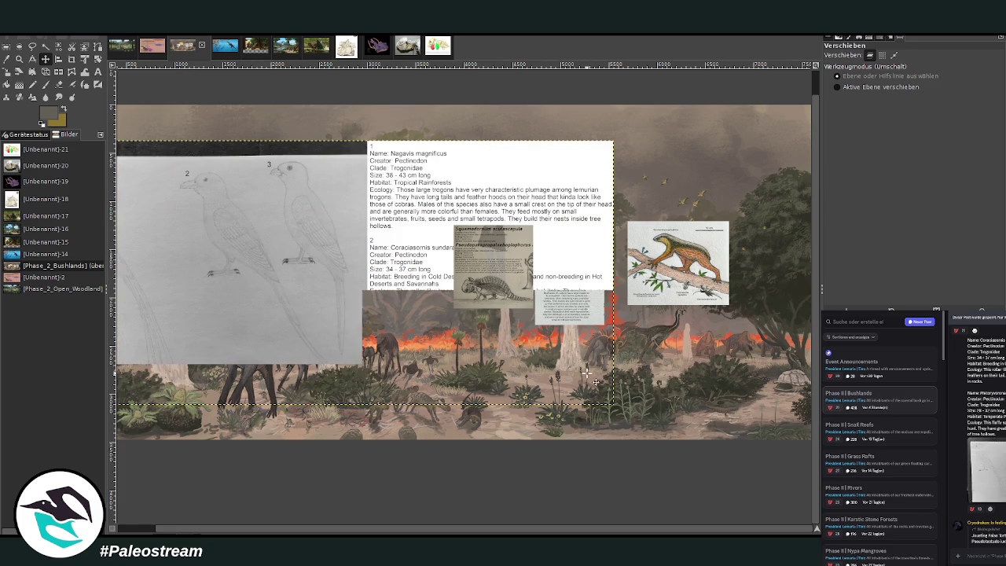
- Crop the pasted trogon sheet to its sketch-and-text area
left_click(71, 67)
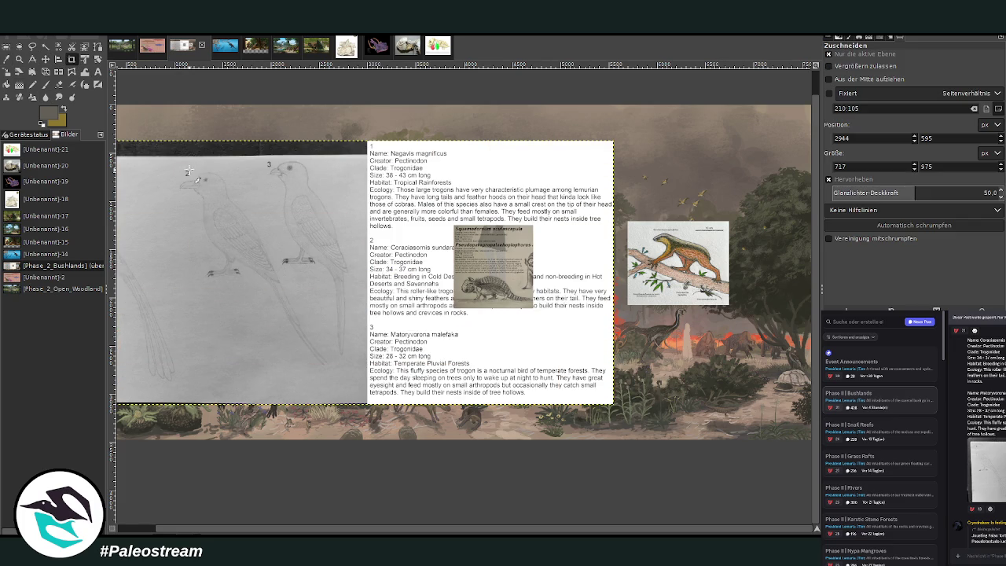
mouse_move(179, 163)
left_mouse_down()
mouse_move(440, 338)
mouse_move(621, 366)
left_mouse_up()
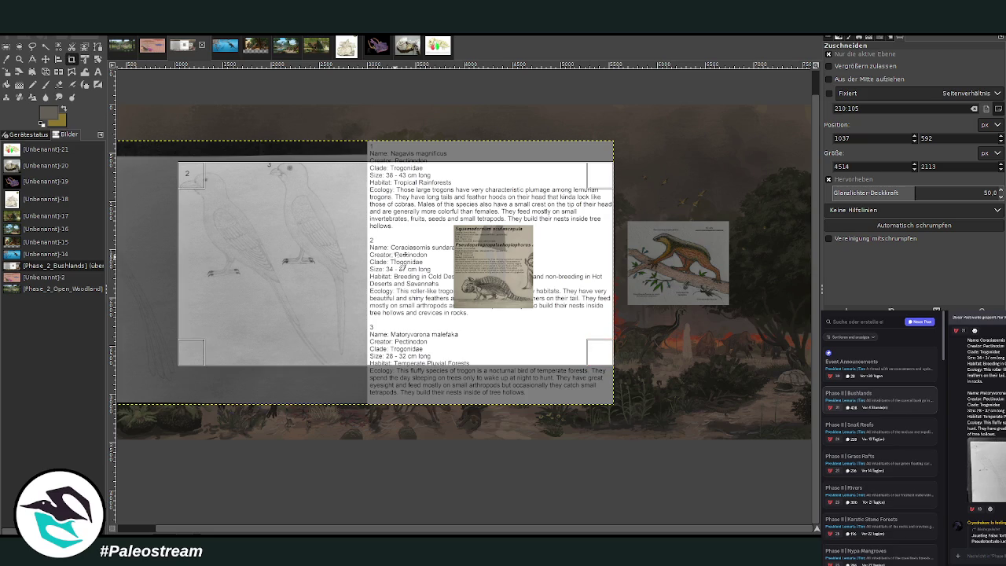
double_click(402, 266)
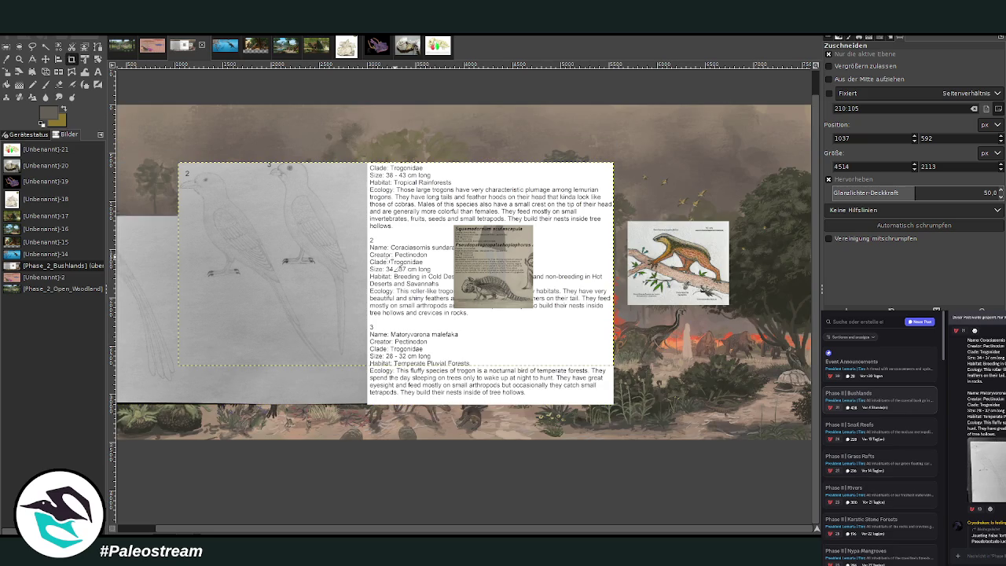
- Scale the trogon card down to 2219×1039 px near the upper left
left_click(7, 72)
left_click(472, 271)
mouse_move(514, 304)
left_mouse_down()
mouse_move(308, 226)
mouse_move(257, 183)
left_mouse_up()
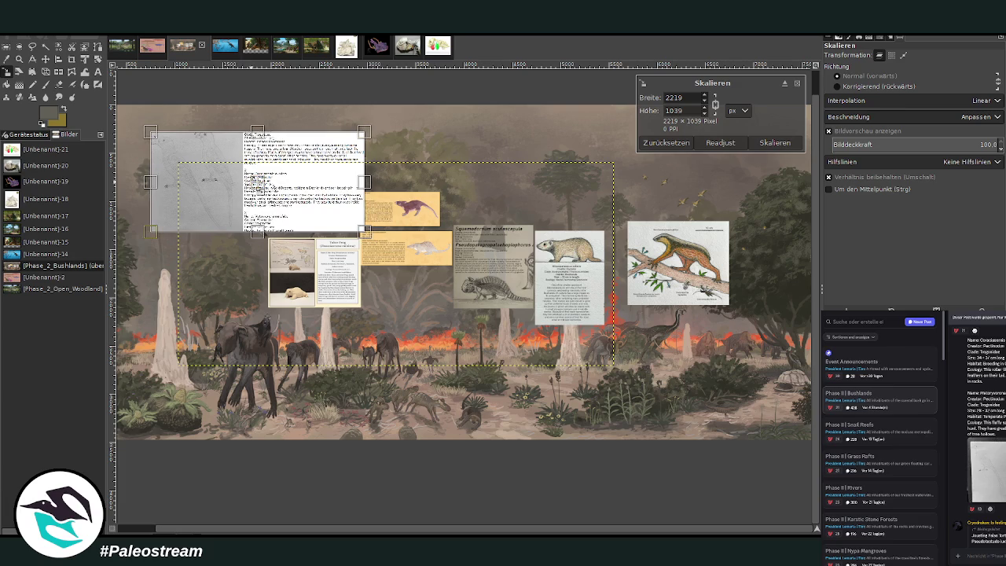
left_click(794, 144)
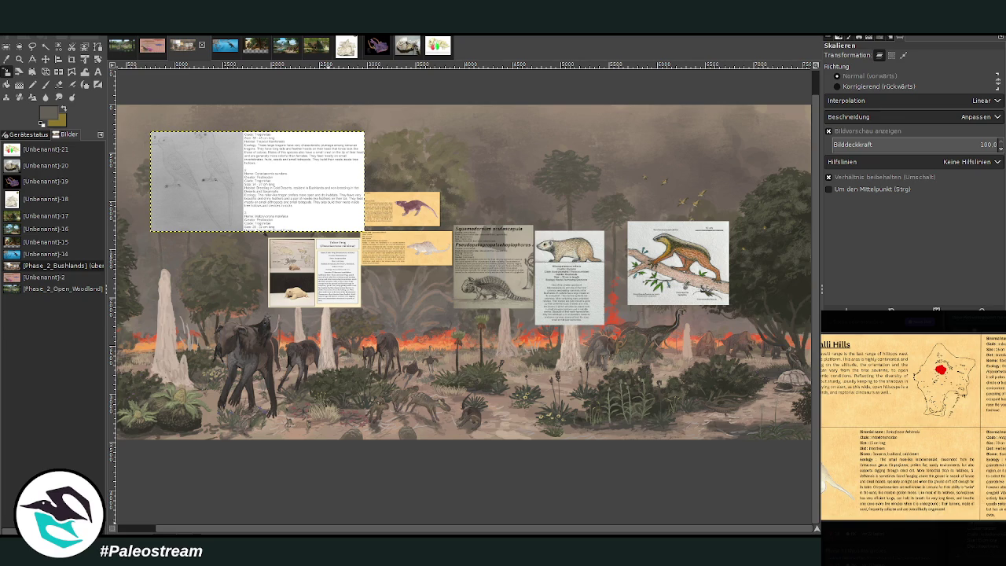
- Copy the long-eared mammal card image from the chat and paste it into the painting
right_click(959, 480)
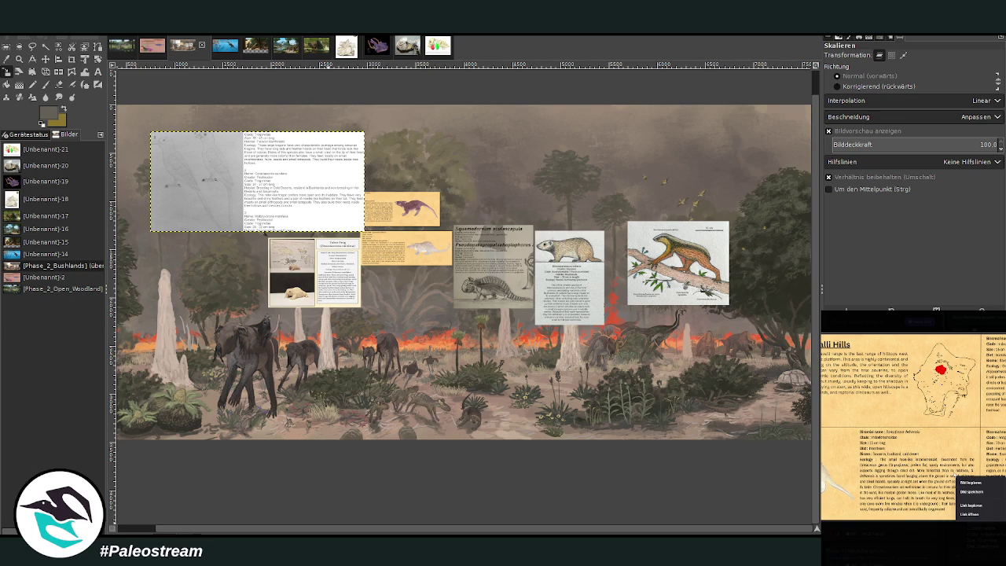
left_click(960, 482)
left_click(898, 546)
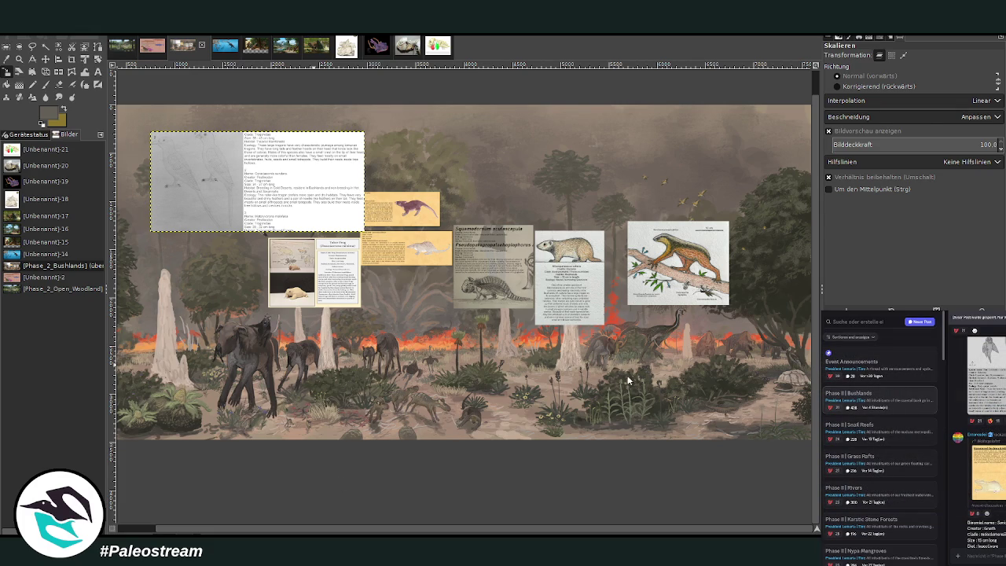
key("Page_Down")
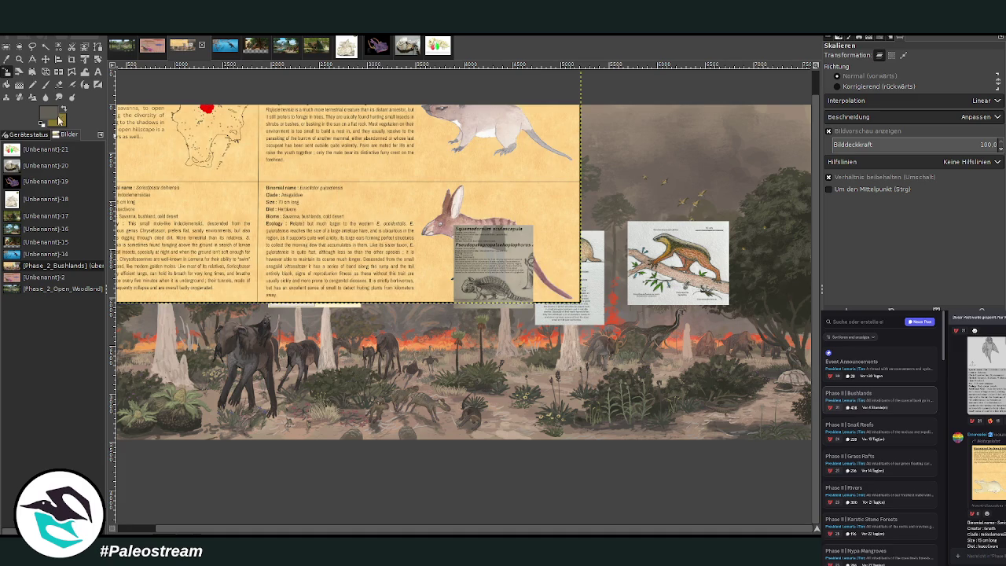
- Crop the card to just the long-eared mammal entry
left_click(71, 59)
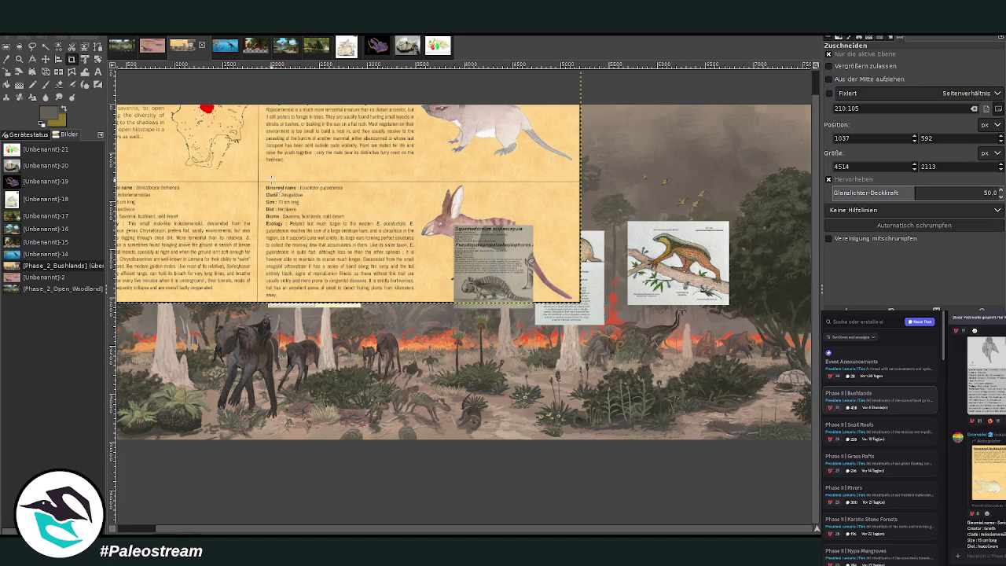
left_click_drag(260, 183, 580, 302)
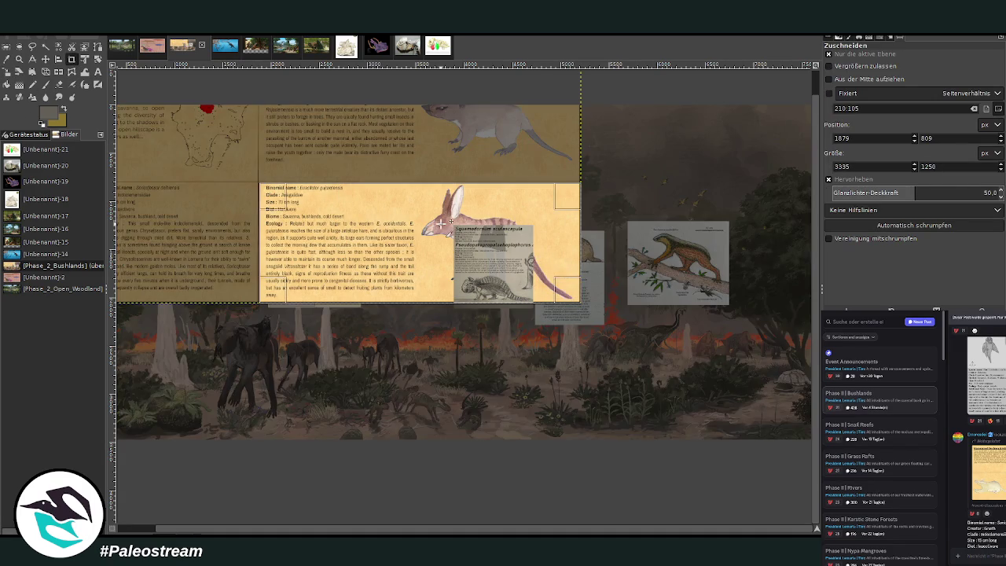
left_click(441, 222)
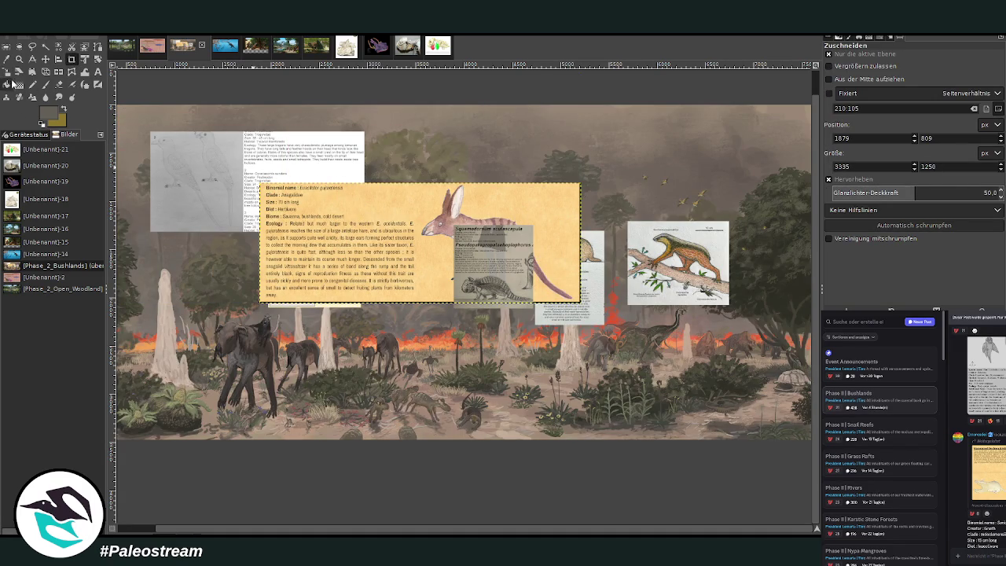
- Scale the cropped card down to a small card near the top of the painting
left_click(8, 70)
left_click(440, 236)
left_click_drag(580, 303, 466, 263)
mouse_move(362, 224)
left_mouse_down()
mouse_move(379, 228)
mouse_move(452, 165)
left_mouse_up()
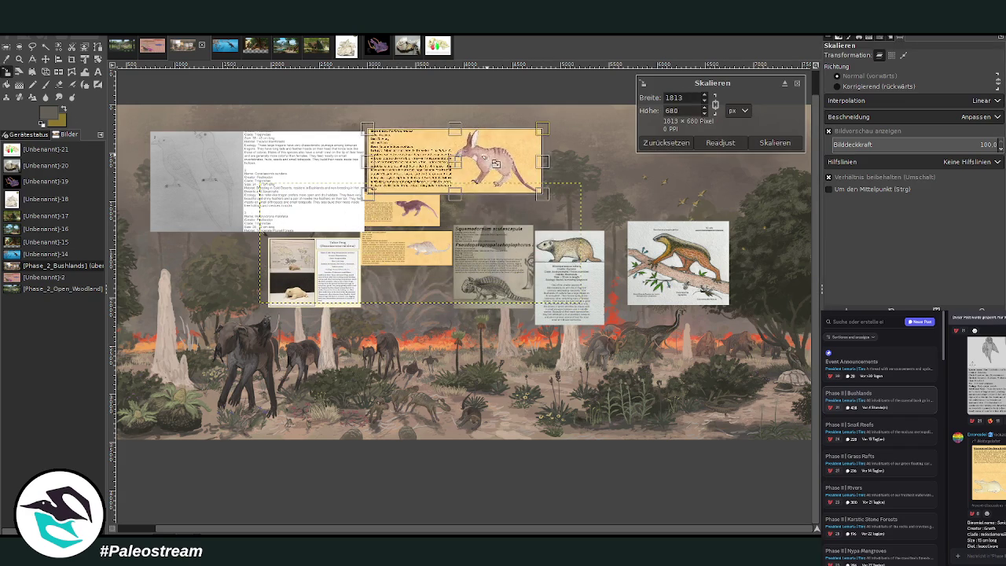
left_click_drag(542, 129, 514, 139)
left_click(774, 143)
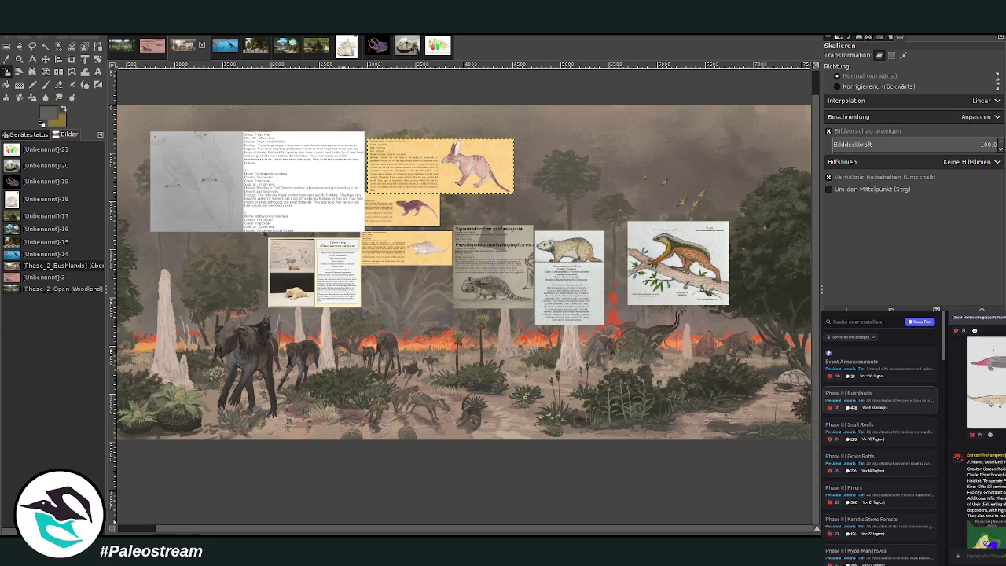
scroll(978, 440, "down", 5)
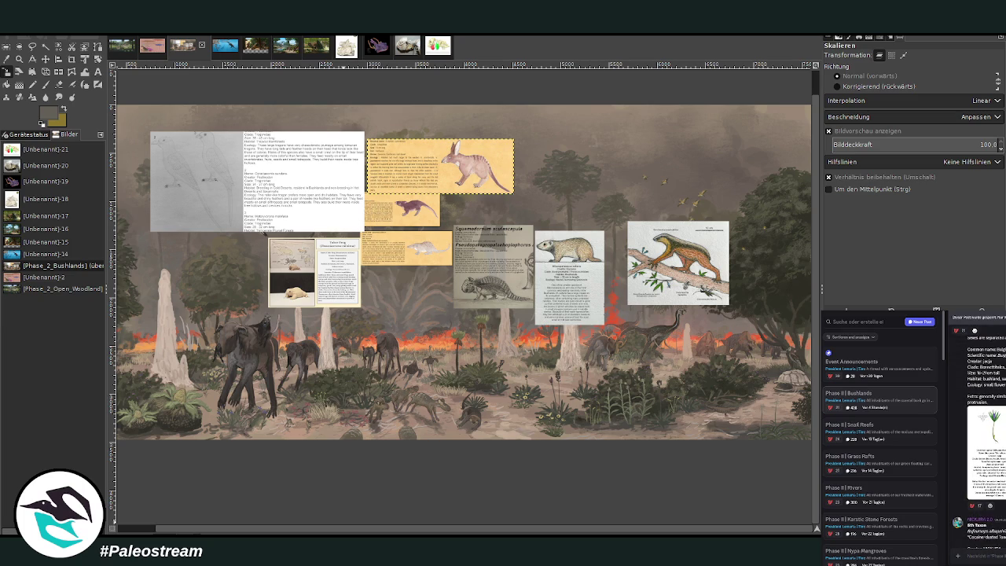
scroll(978, 440, "up", 5)
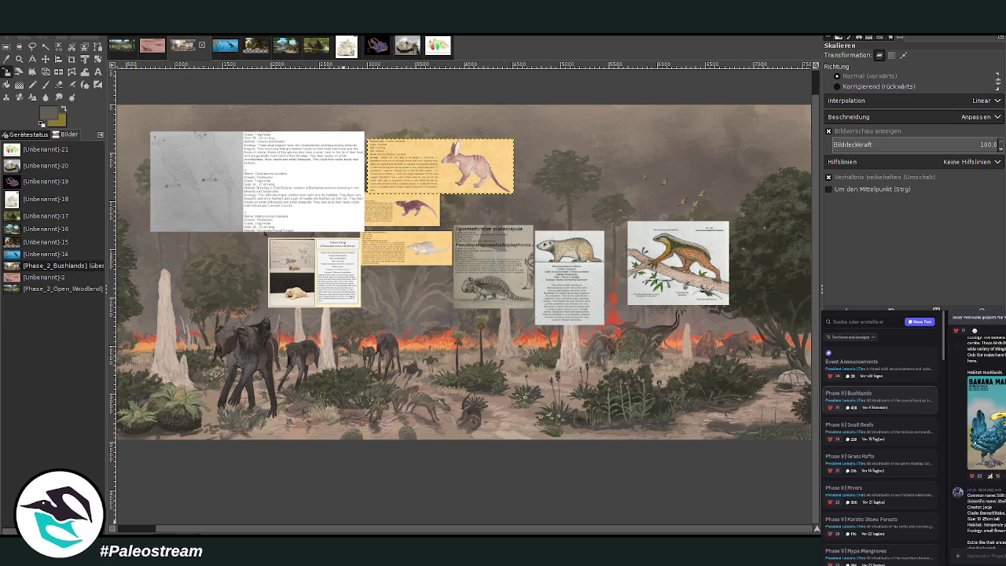
scroll(978, 440, "down", 5)
scroll(978, 440, "up", 4)
scroll(978, 440, "down", 2)
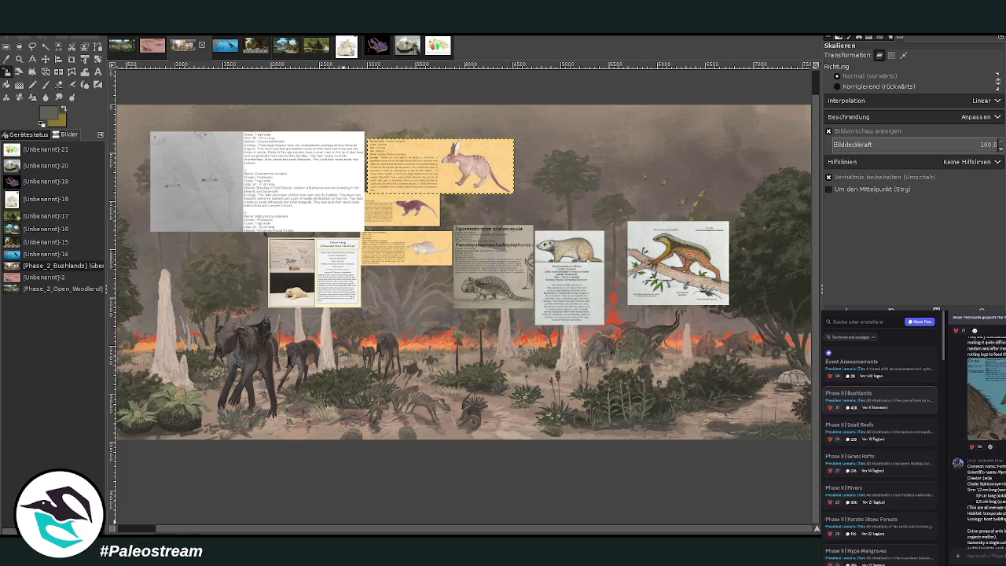
scroll(978, 440, "down", 2)
scroll(979, 440, "down", 3)
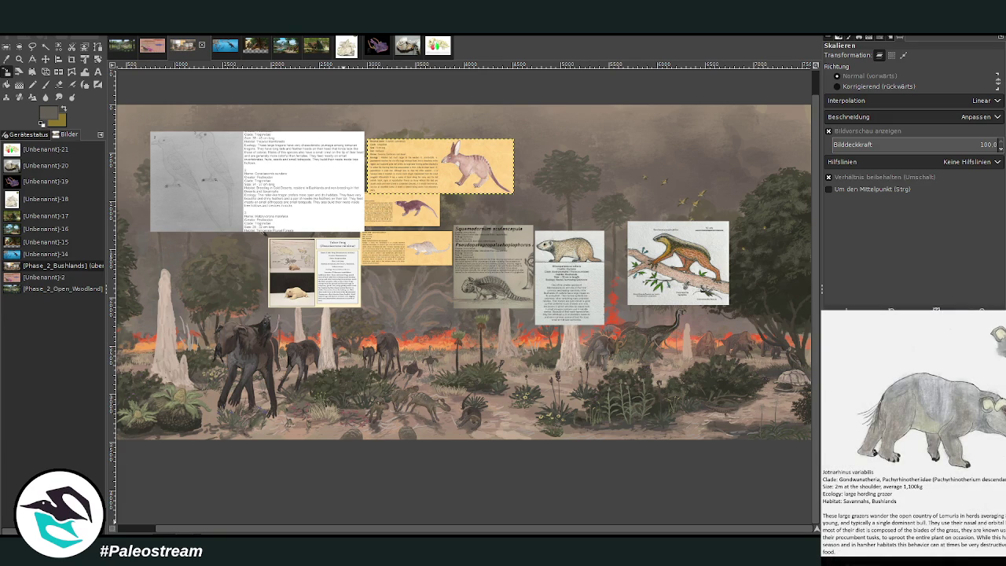
scroll(979, 440, "down", 3)
scroll(978, 440, "down", 3)
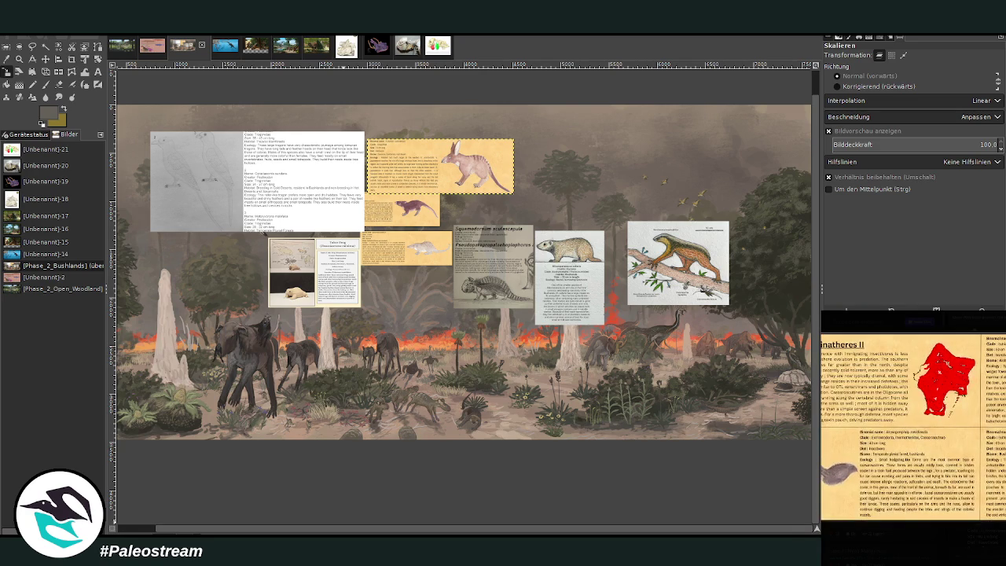
- Close the Discord image preview and pick the Move tool for the new sheet layer
left_click(961, 548)
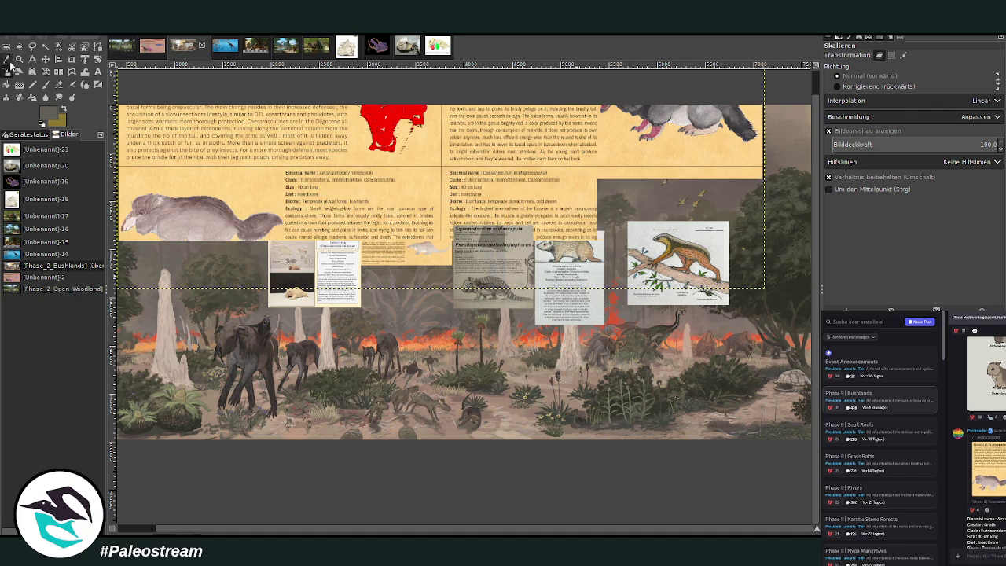
left_click(46, 59)
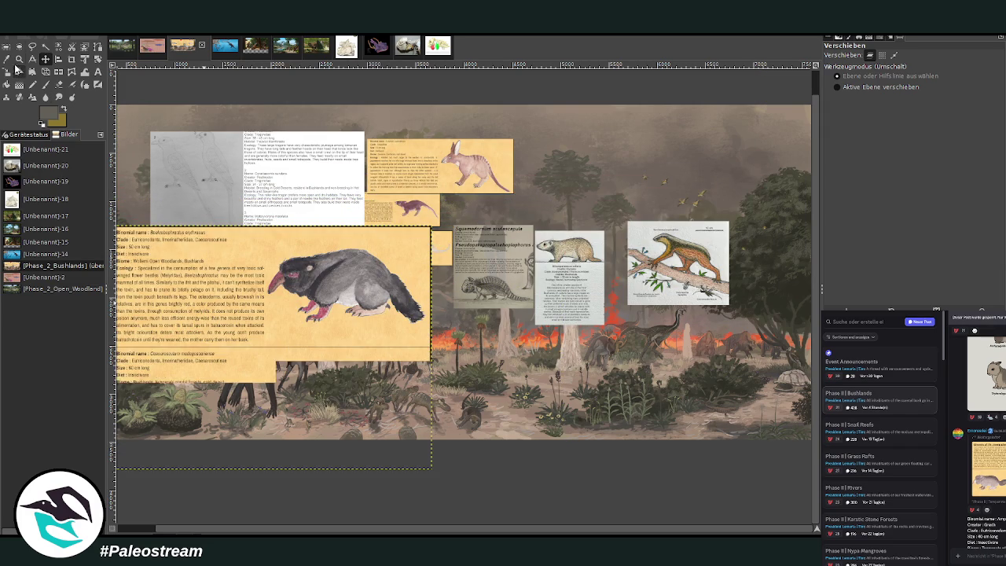
left_click(19, 59)
- Zoom in to inspect the Beelzebophractus drawing, then zoom back out to the whole card
left_click_drag(158, 208, 496, 368)
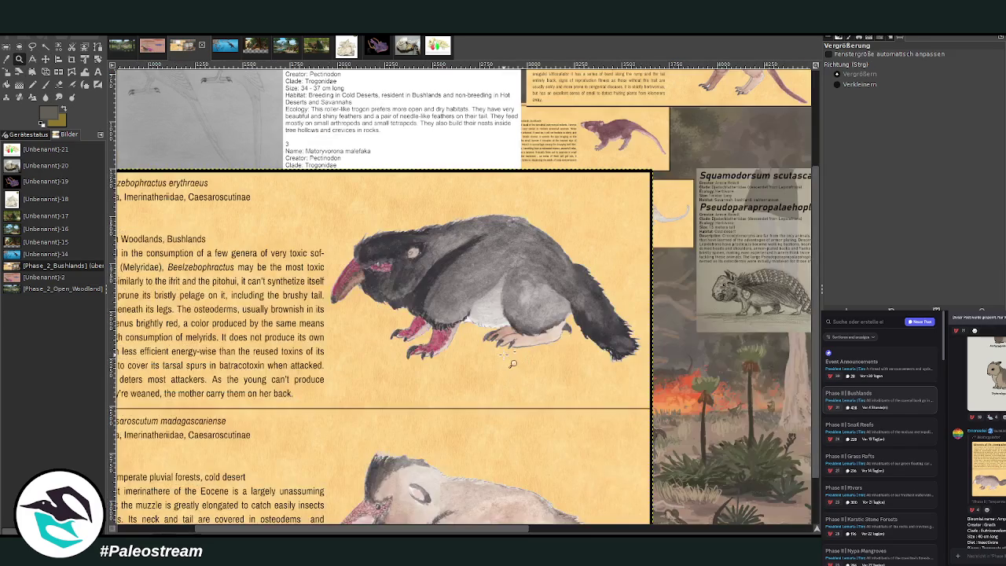
left_click(469, 316)
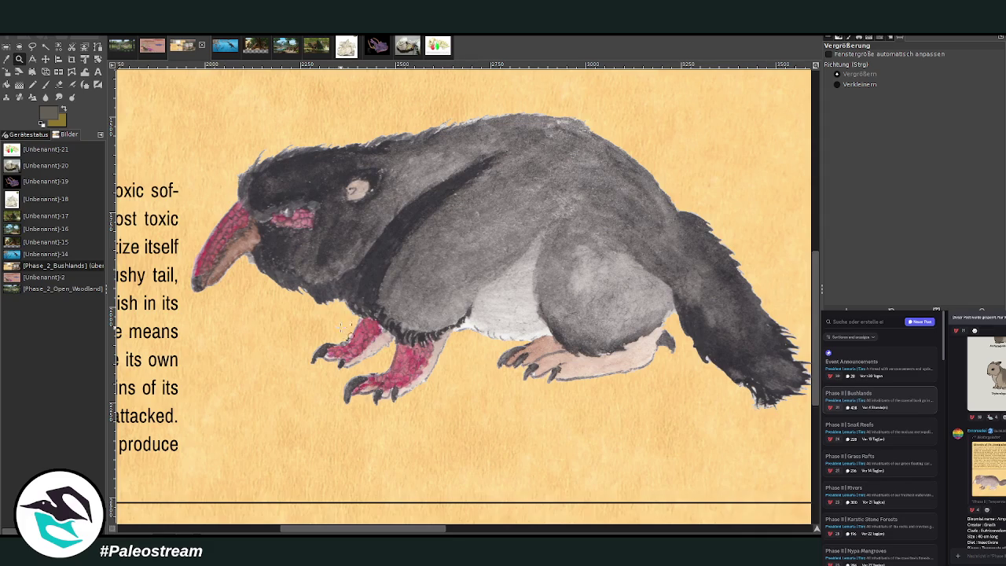
left_click(860, 85)
left_click(632, 231)
left_click(633, 231)
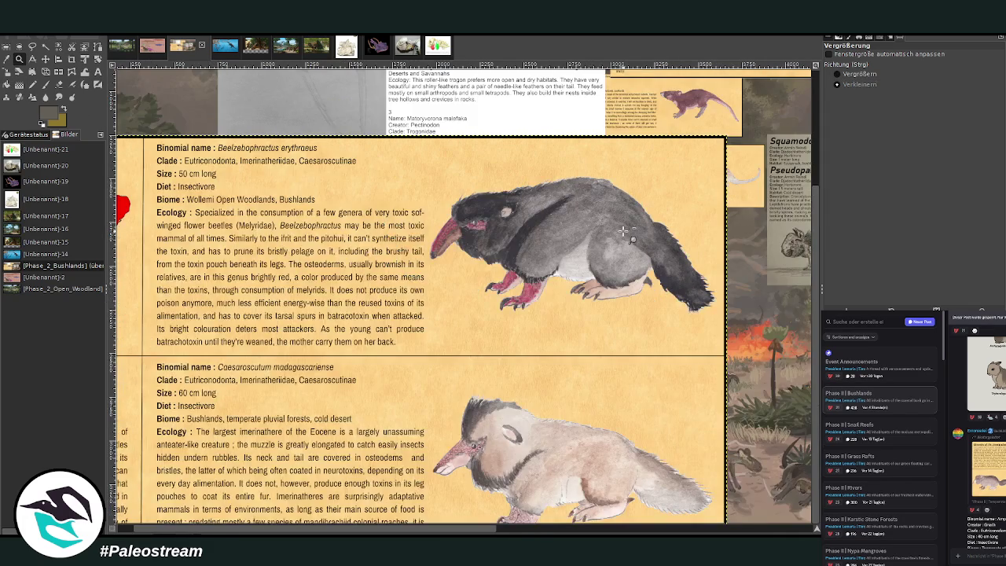
- Crop the sheet to just the Beelzebophractus erythraeus entry
left_click(71, 59)
left_click_drag(144, 138, 723, 355)
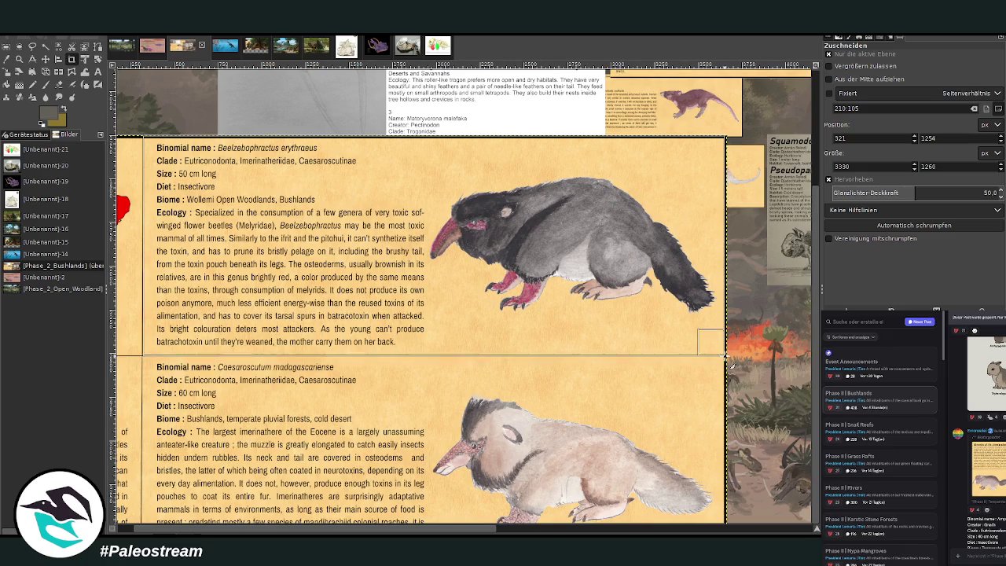
left_click(519, 248)
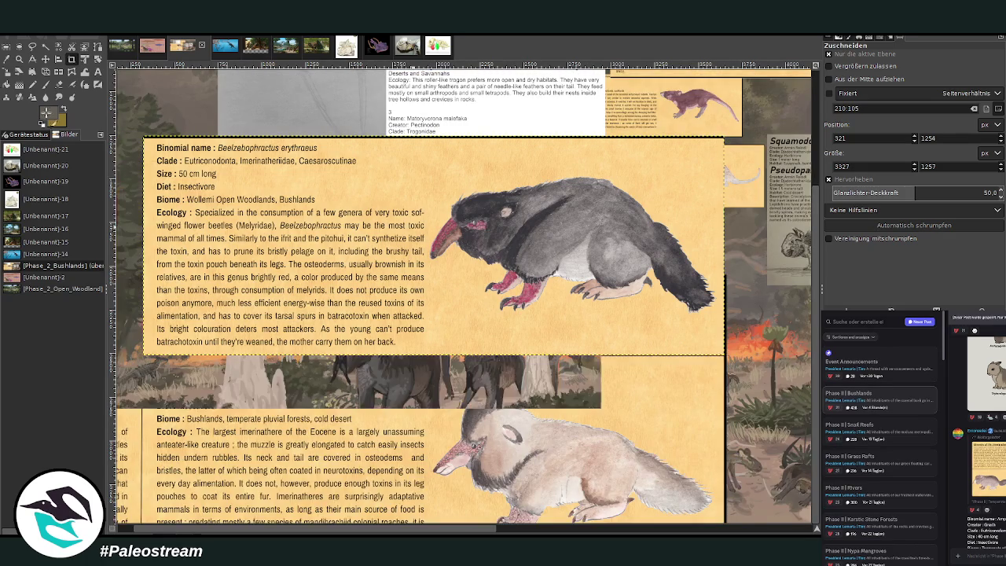
- Start shrinking the Beelzebophractus card to about 1267×479 px
key("shift+s")
left_click(496, 228)
mouse_move(496, 229)
left_mouse_down()
mouse_move(406, 275)
mouse_move(434, 262)
mouse_move(406, 263)
left_mouse_up()
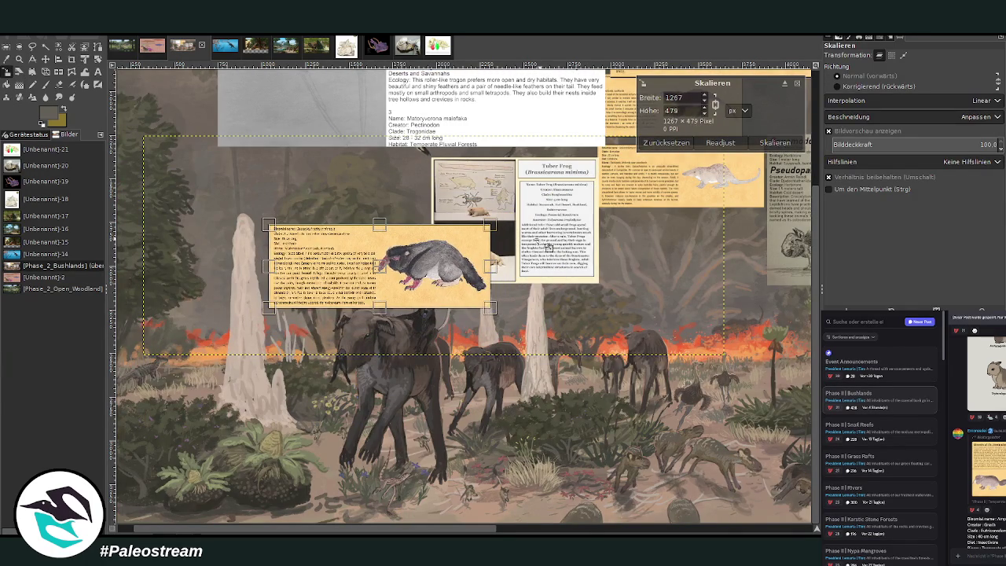
- Apply the Beelzebophractus card's smaller size and pan across the panorama to check it
left_click(775, 142)
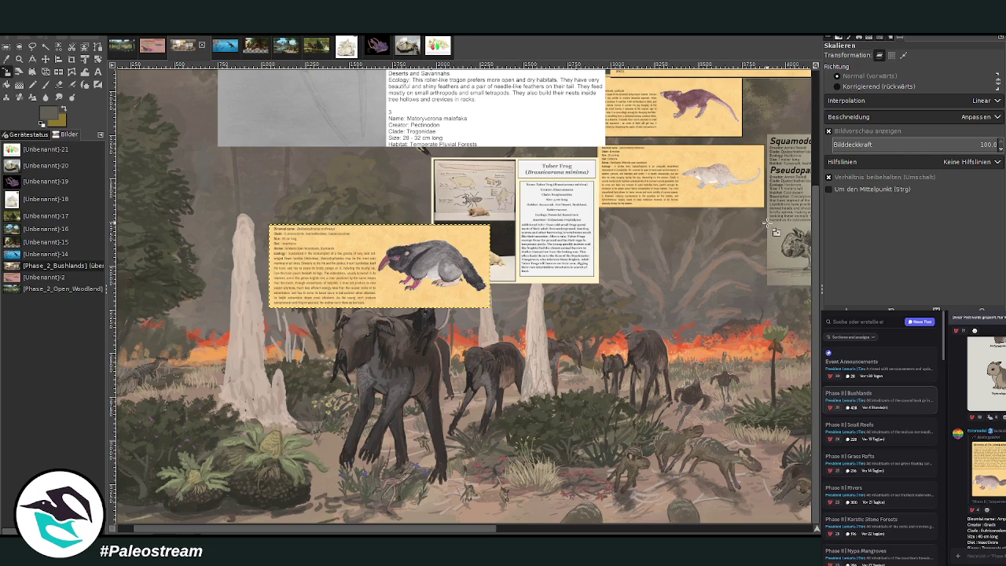
mouse_move(440, 534)
left_mouse_down()
mouse_move(750, 532)
mouse_move(290, 503)
left_mouse_up()
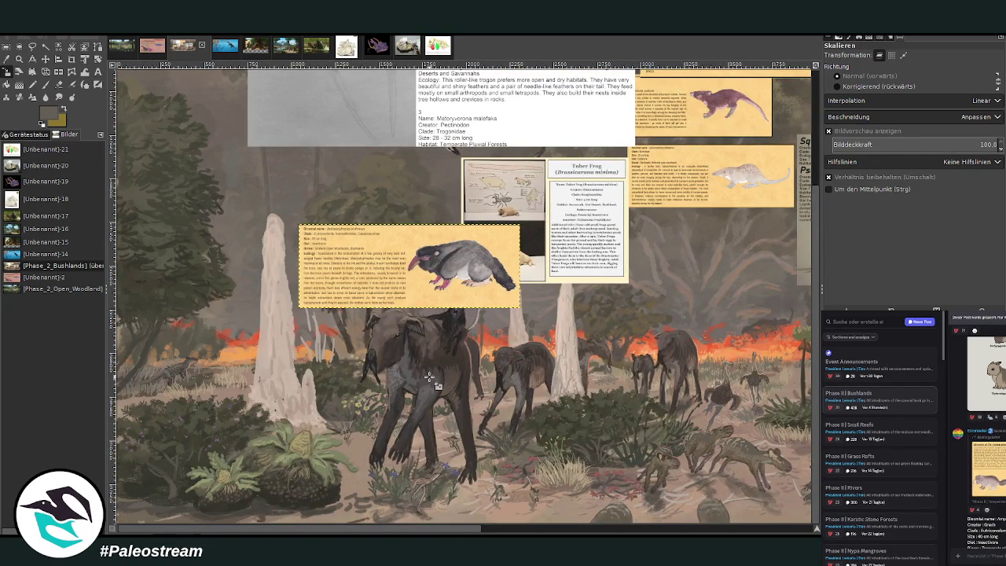
left_click_drag(196, 532, 485, 532)
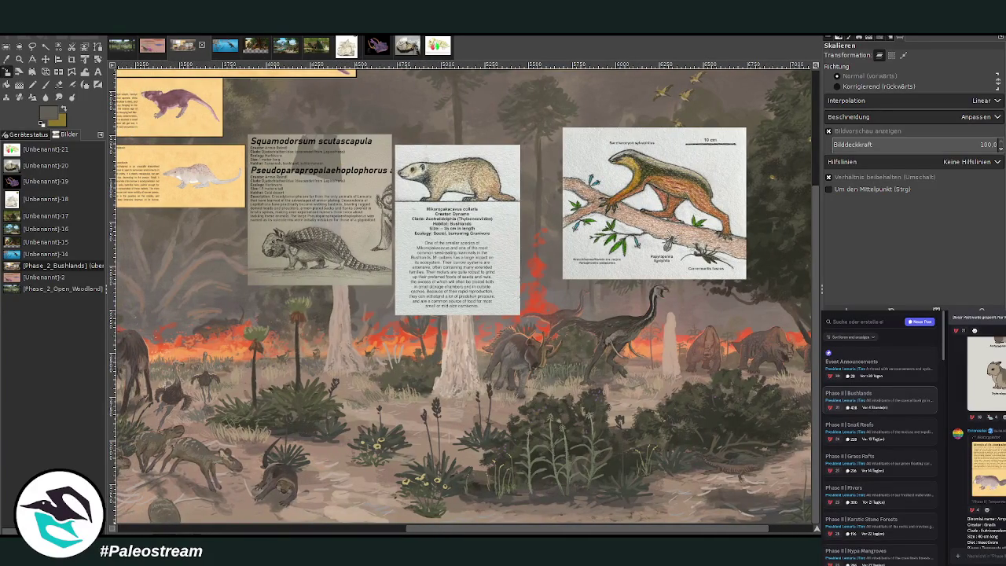
scroll(463, 296, "left", 5)
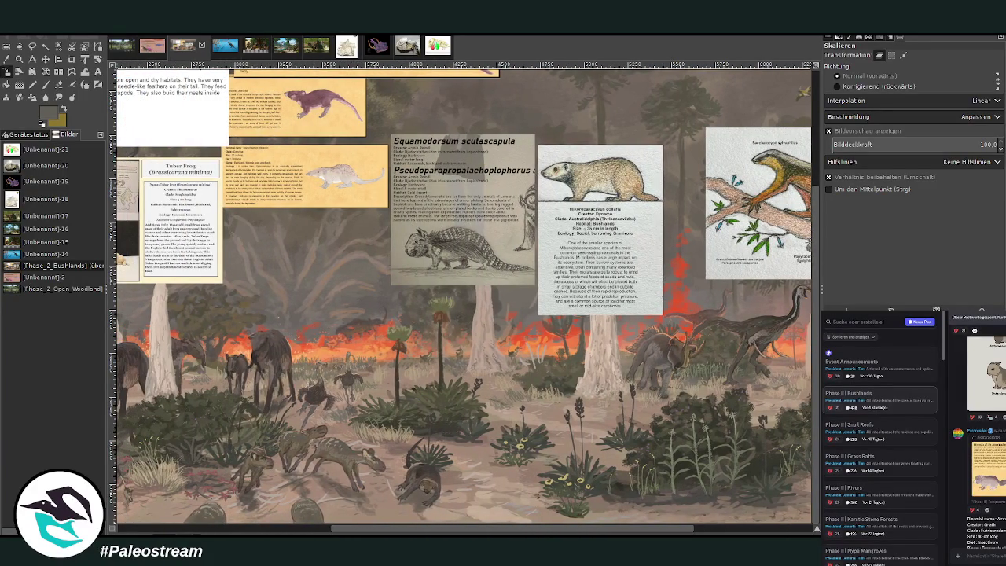
scroll(463, 297, "right", 5)
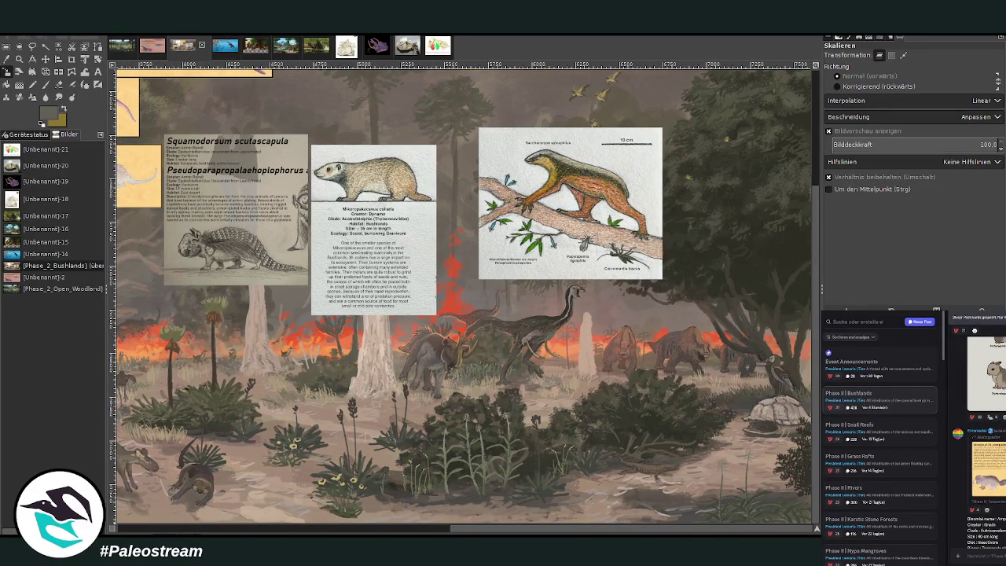
scroll(463, 297, "left", 3)
scroll(464, 296, "left", 4)
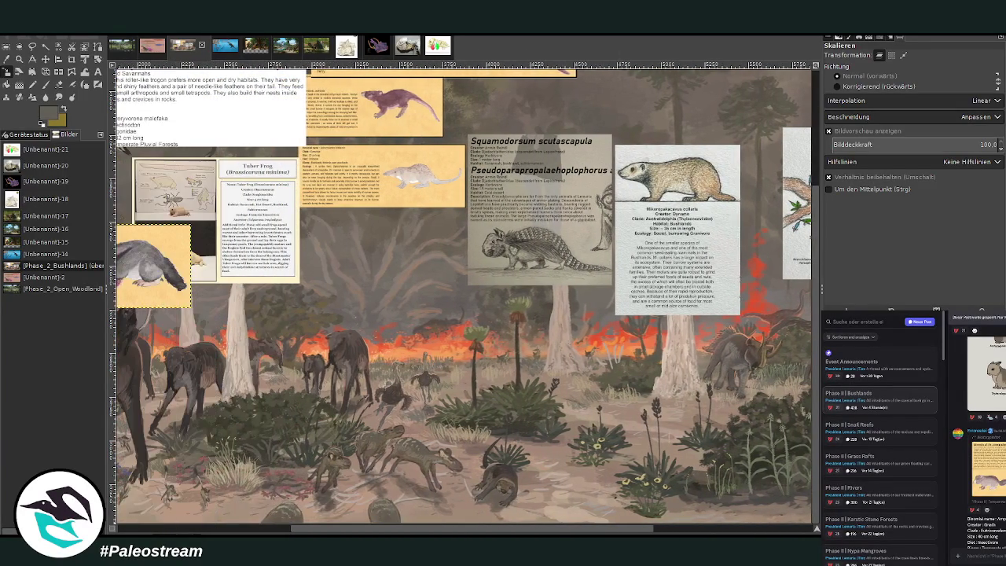
left_click(46, 58)
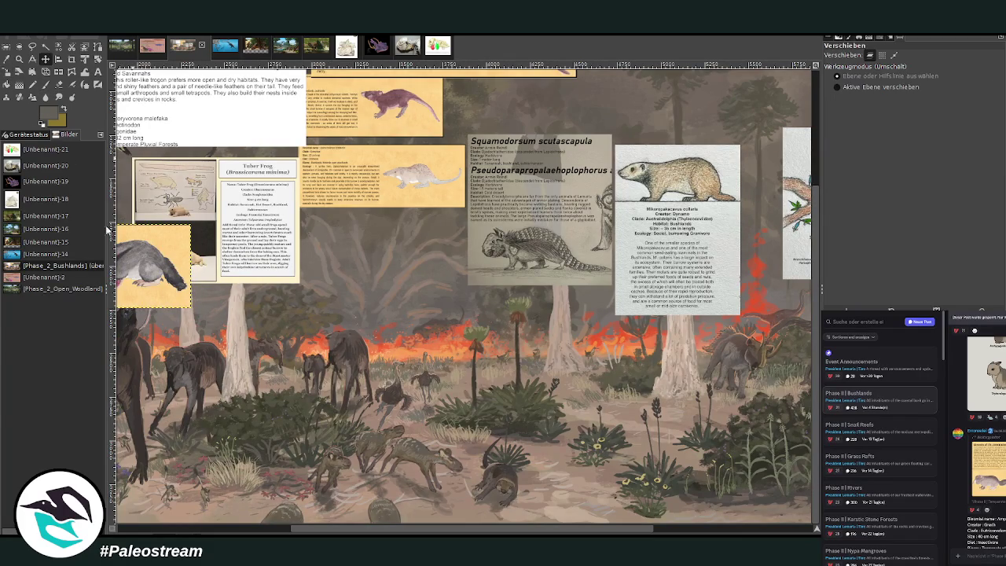
- Drag the Beelzebophractus card right to the centre and the Squamodorsum and Mikropalaeacus cards upward
left_click_drag(157, 295, 401, 296)
left_click_drag(569, 216, 591, 96)
left_click_drag(714, 265, 729, 190)
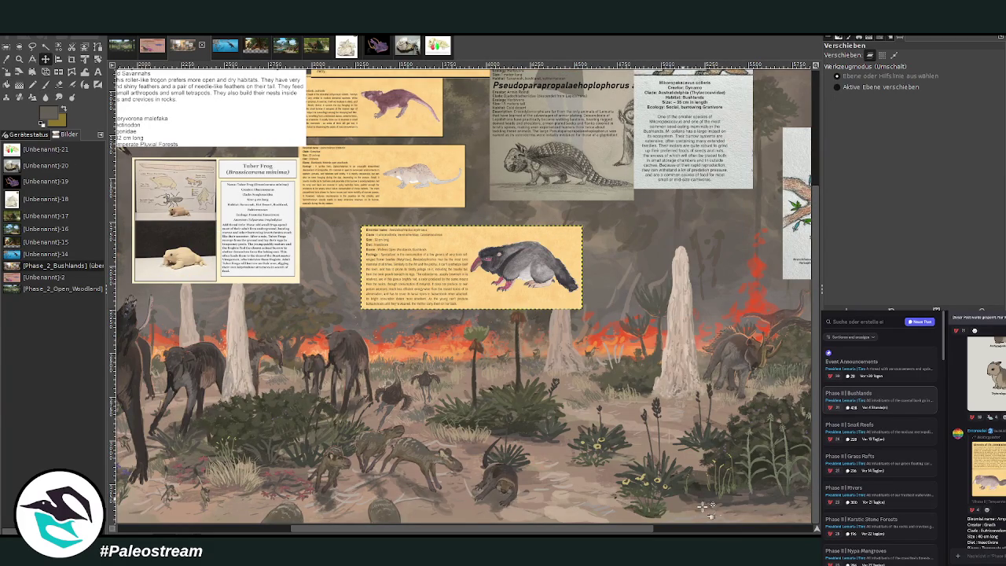
scroll(728, 528, "right", 5)
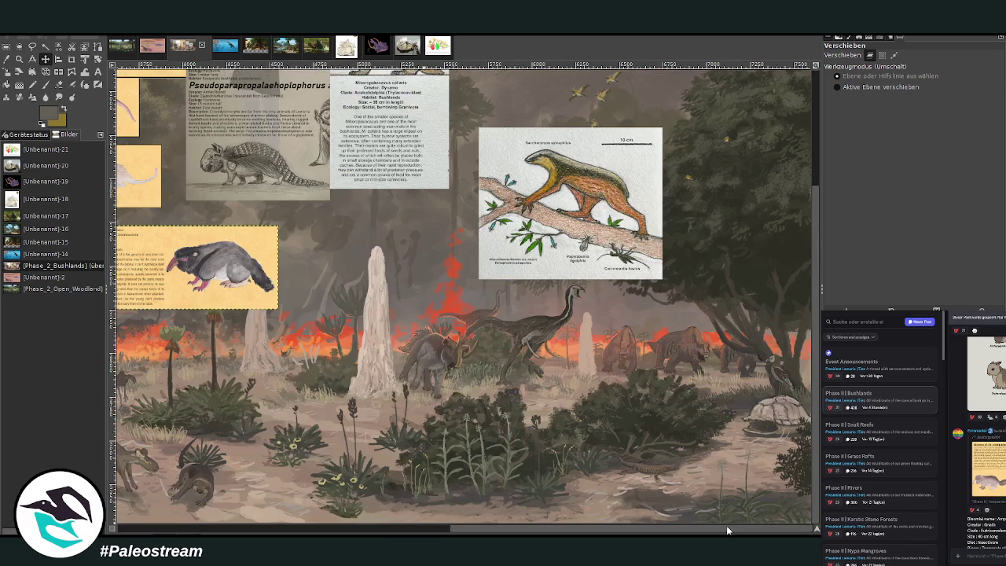
- Zoom onto the Saccharocyon card and select the large layer behind the rhinos
left_click(19, 59)
left_click_drag(460, 111, 734, 355)
left_click(45, 59)
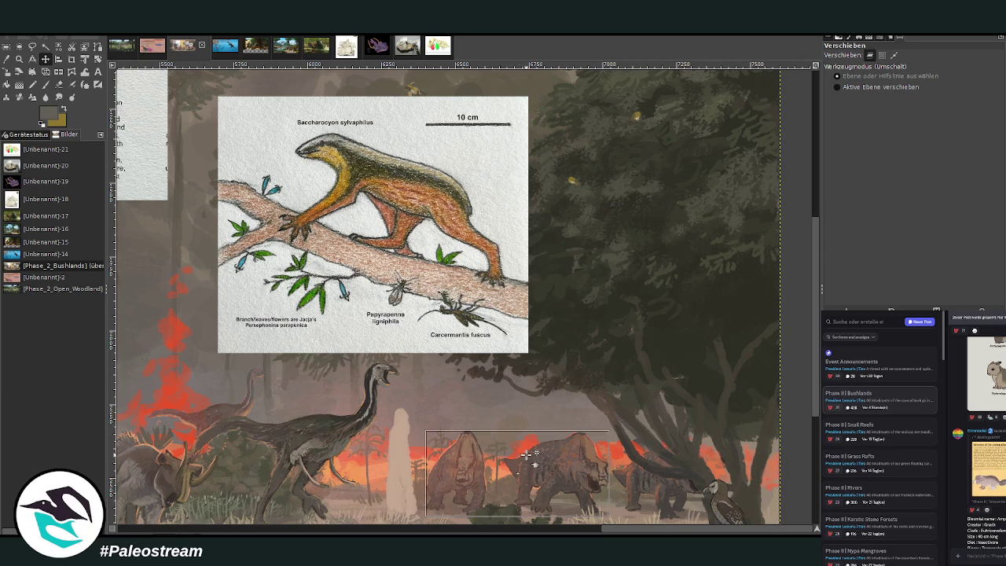
left_click(660, 479)
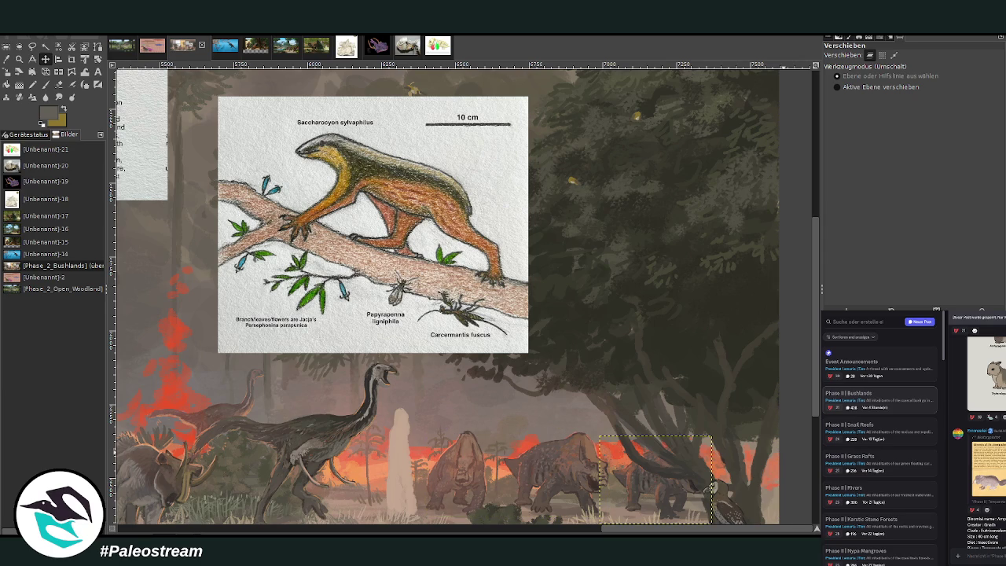
left_click(711, 484)
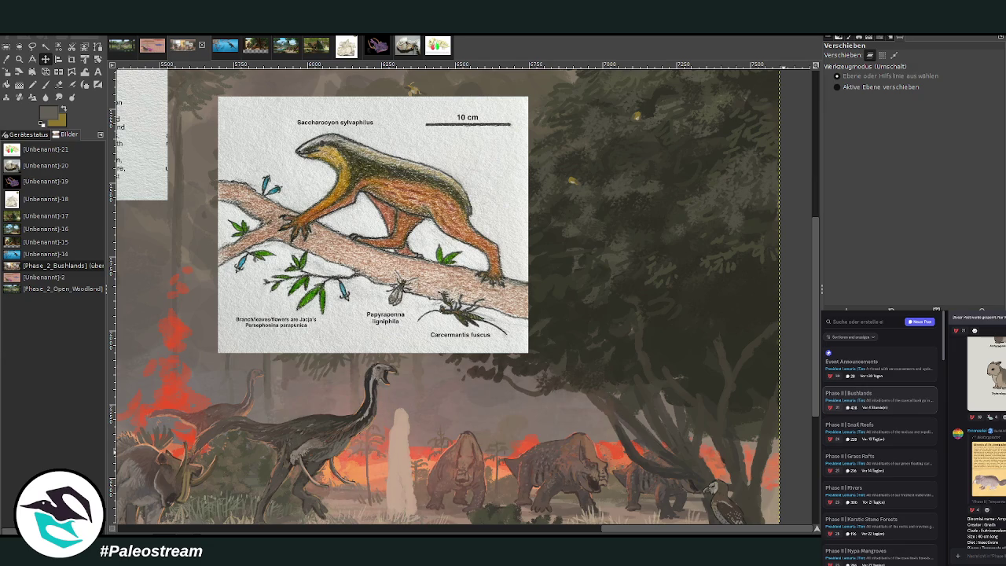
- Switch to the Eraser with the Chalk 03 brush at size 33
left_click(58, 84)
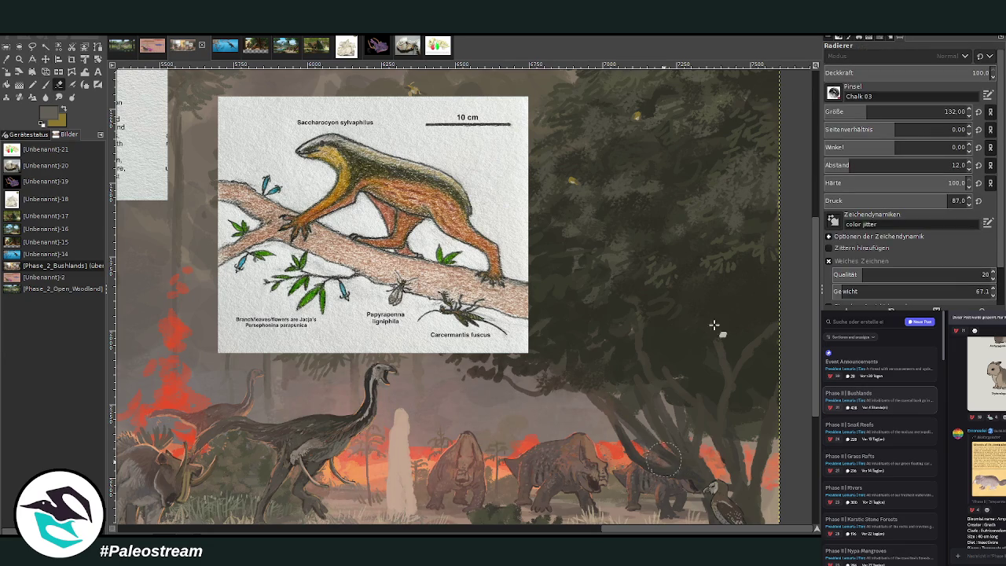
left_click(840, 112)
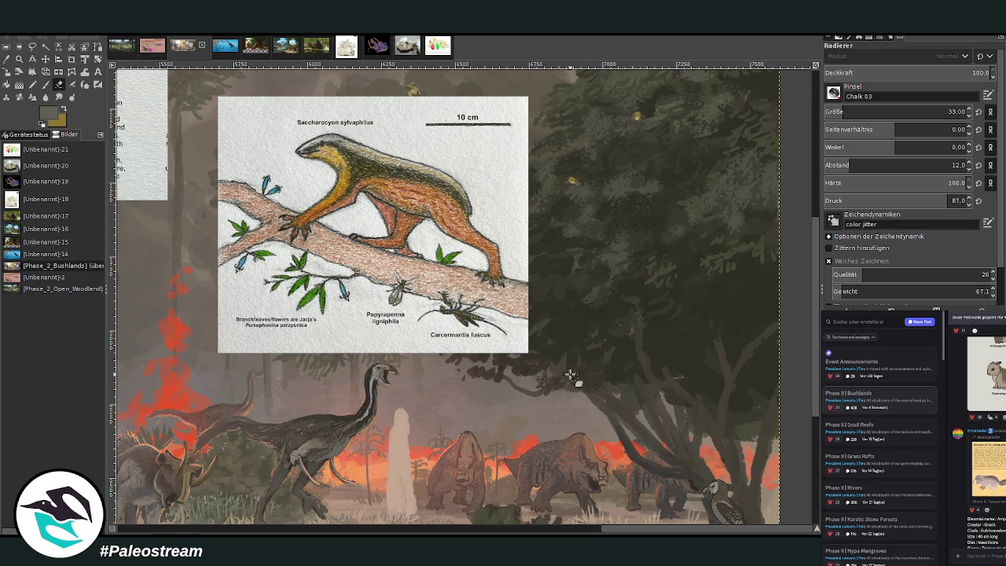
scroll(622, 422, "down", 5)
scroll(622, 422, "up", 2)
scroll(605, 409, "up", 3)
left_click(45, 59)
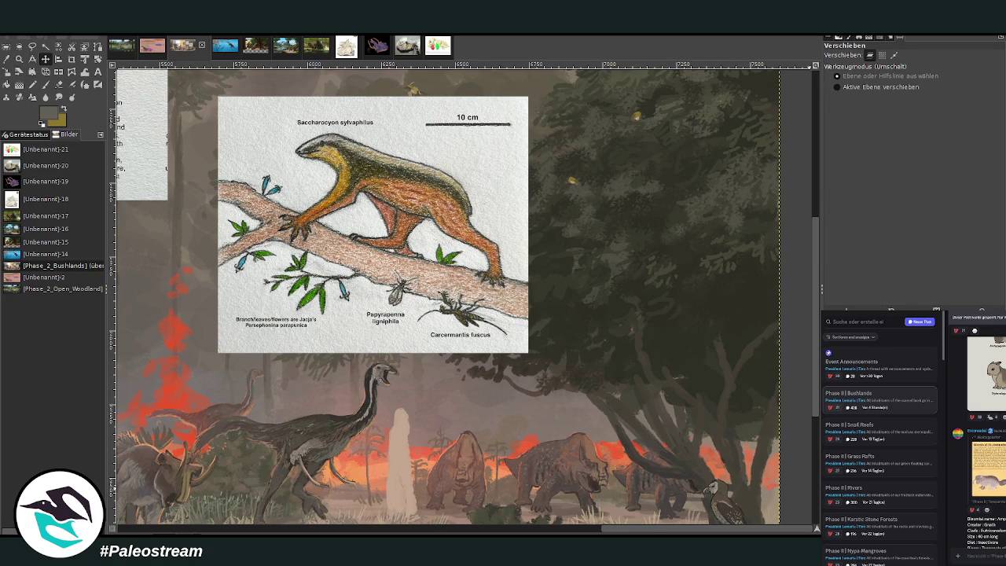
- Scale the Saccharocyon card to 320×264 px and place it near the animals at lower right
left_click(8, 72)
left_click(289, 191)
mouse_move(287, 191)
left_mouse_down()
mouse_move(636, 313)
mouse_move(472, 314)
mouse_move(433, 275)
left_mouse_up()
left_click_drag(481, 313, 563, 454)
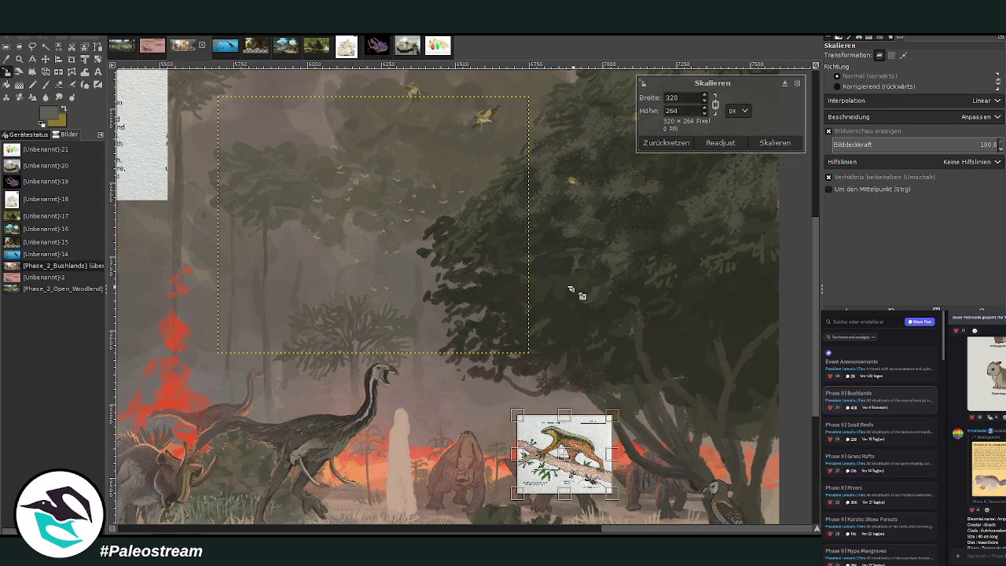
left_click(775, 143)
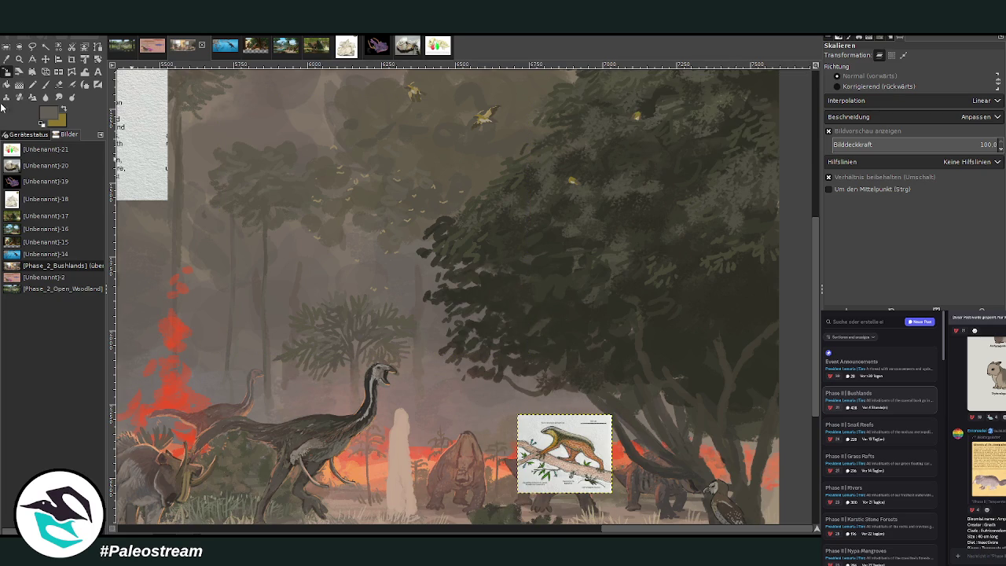
- Zoom into the tree and animal area and sample a darker paint colour from the canvas
left_click(19, 59)
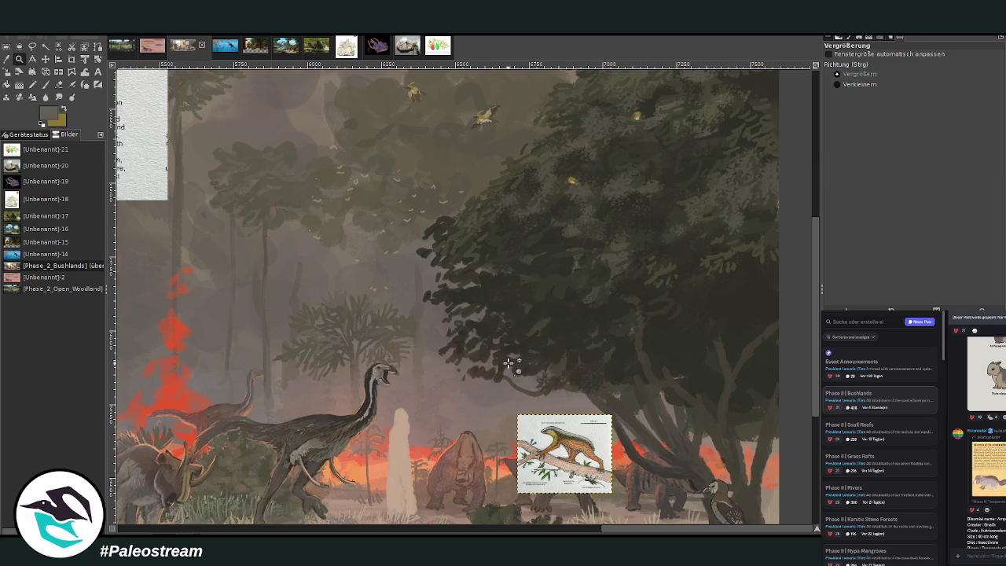
left_click_drag(495, 345, 735, 475)
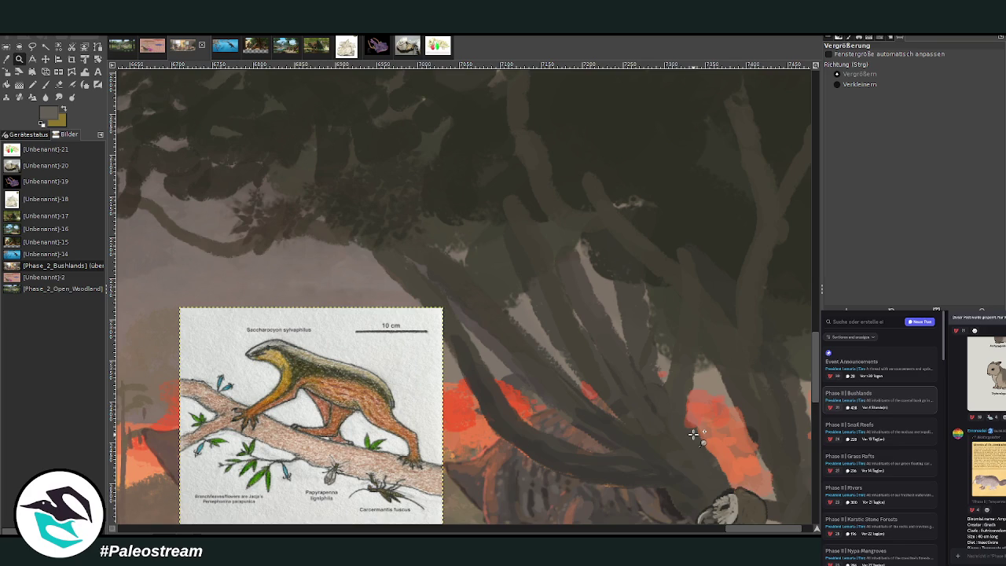
key("p")
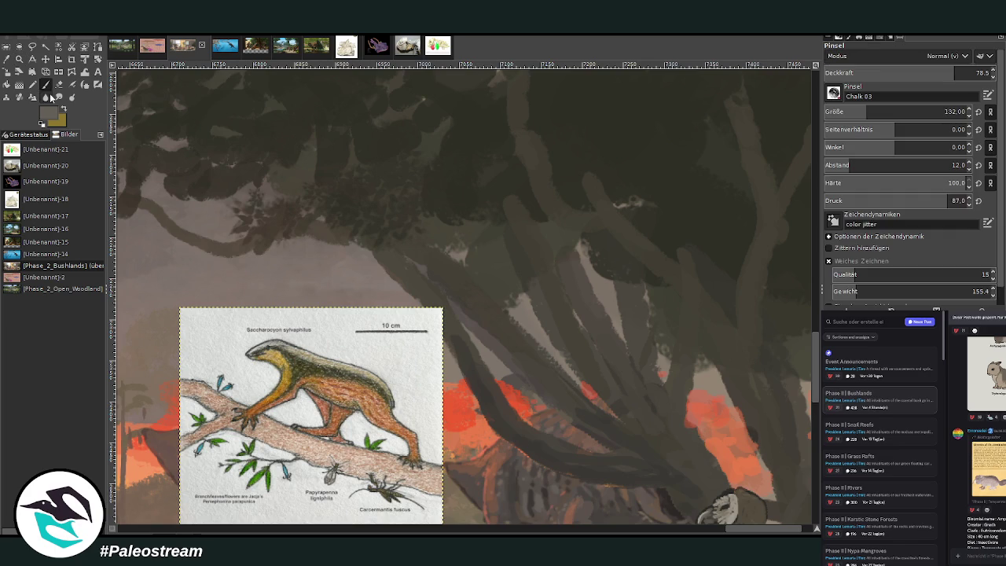
left_click(797, 300, "ctrl")
left_click(804, 306, "ctrl")
- Move the Saccharocyon card up toward the canvas centre over the dark trees
key("4")
key("1")
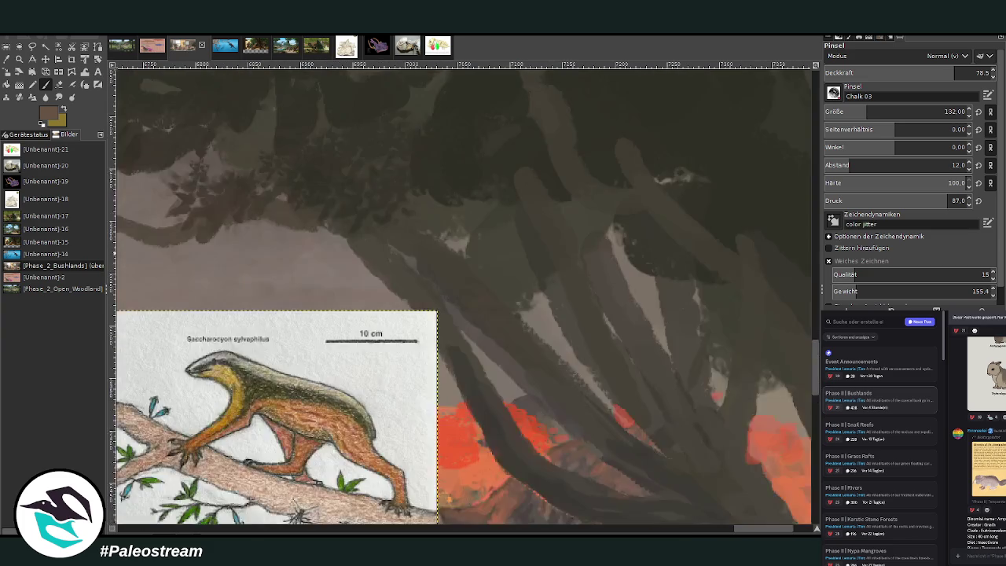
key("m")
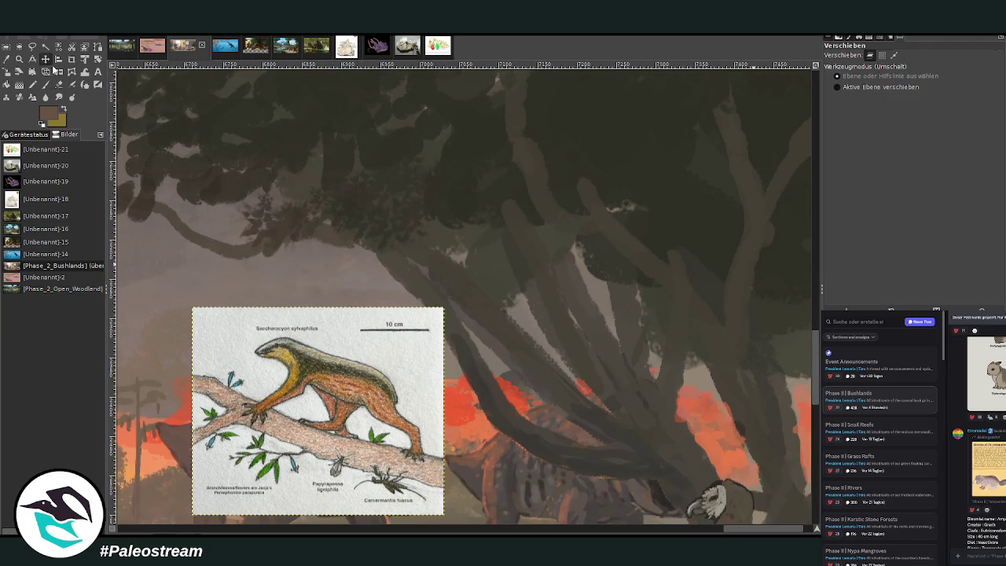
left_click_drag(318, 409, 465, 338)
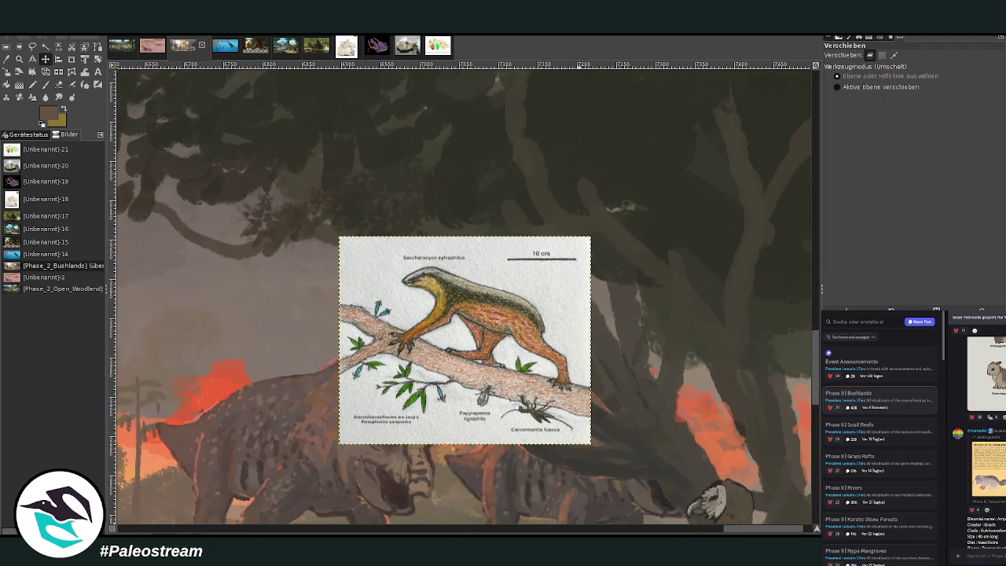
- Zoom in on the reference card and set the Paintbrush to opacity 89 and size 38
scroll(463, 298, "right", 3)
left_click(19, 59)
left_click(584, 325)
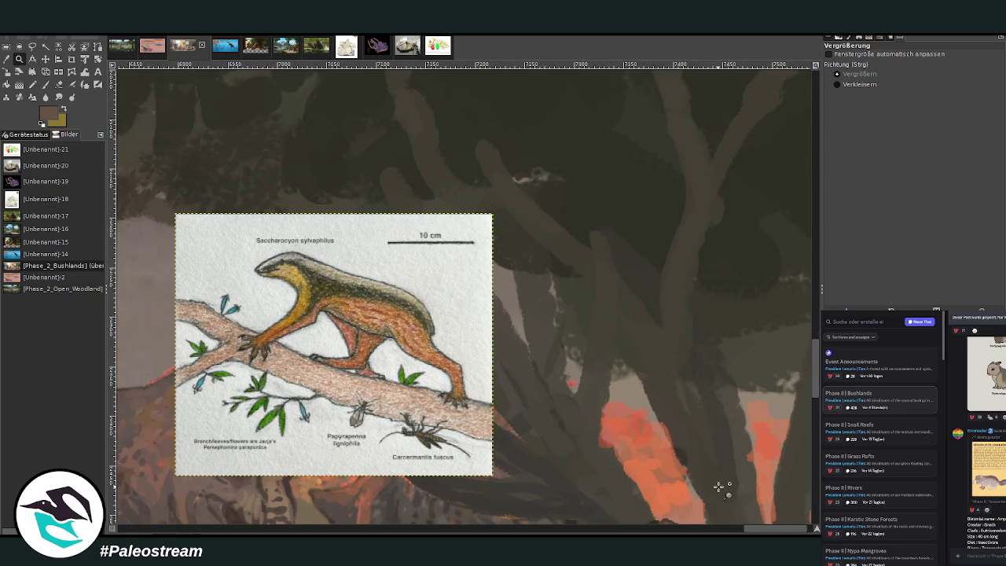
left_click(46, 84)
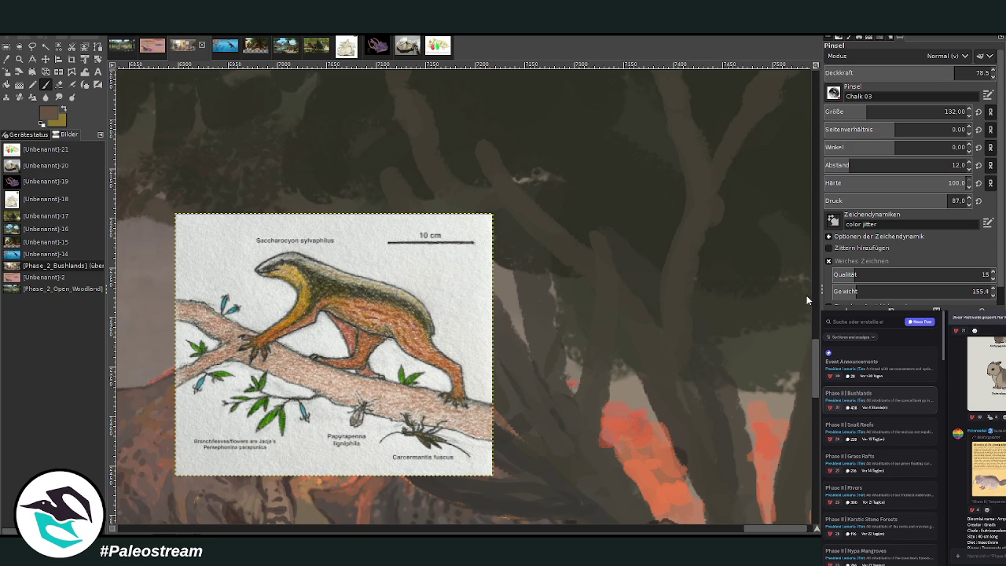
left_click_drag(943, 73, 970, 72)
left_click_drag(904, 111, 847, 112)
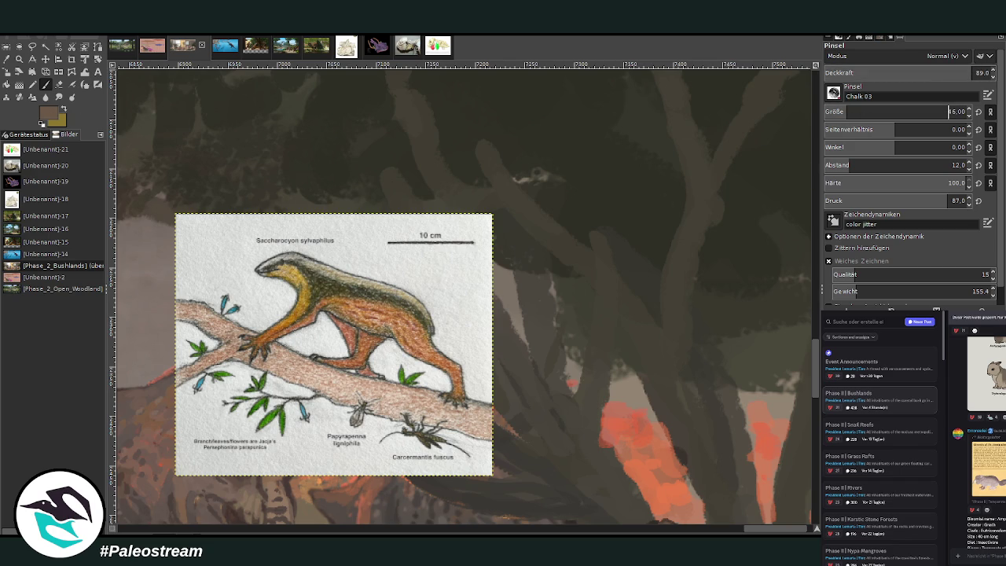
key("bracketleft")
key("bracketleft")
key("bracketleft")
- Zoom in around the reference drawing and browse a forum thread of species image posts
left_click(19, 58)
left_click_drag(214, 100, 634, 498)
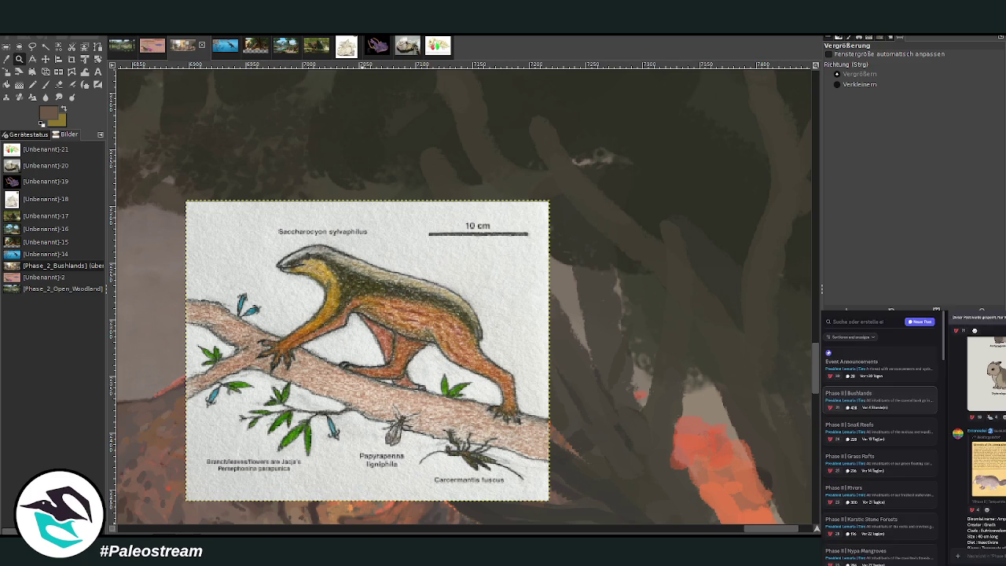
left_click(857, 400)
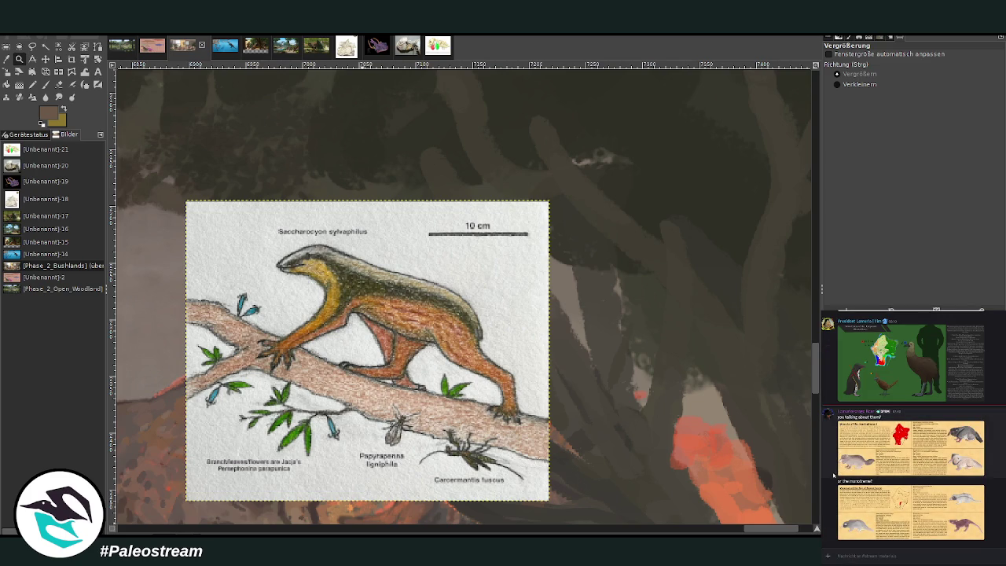
scroll(830, 438, "up", 3)
scroll(830, 438, "up", 3)
scroll(831, 438, "up", 3)
scroll(830, 438, "up", 3)
scroll(863, 425, "down", 5)
scroll(863, 425, "down", 2)
scroll(862, 425, "down", 2)
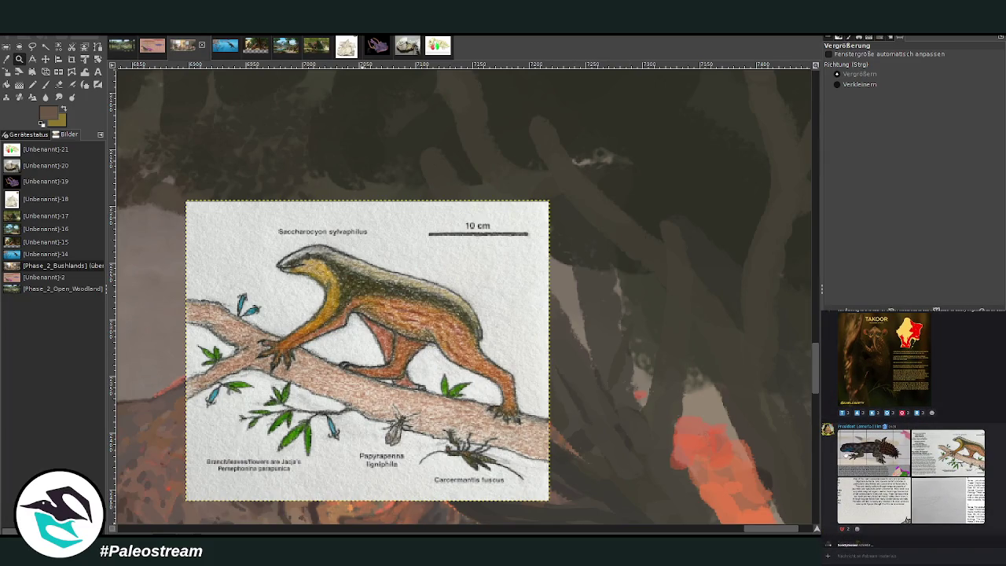
- Make the painting layer active and paint a salmon stroke on the tree branches
key("p")
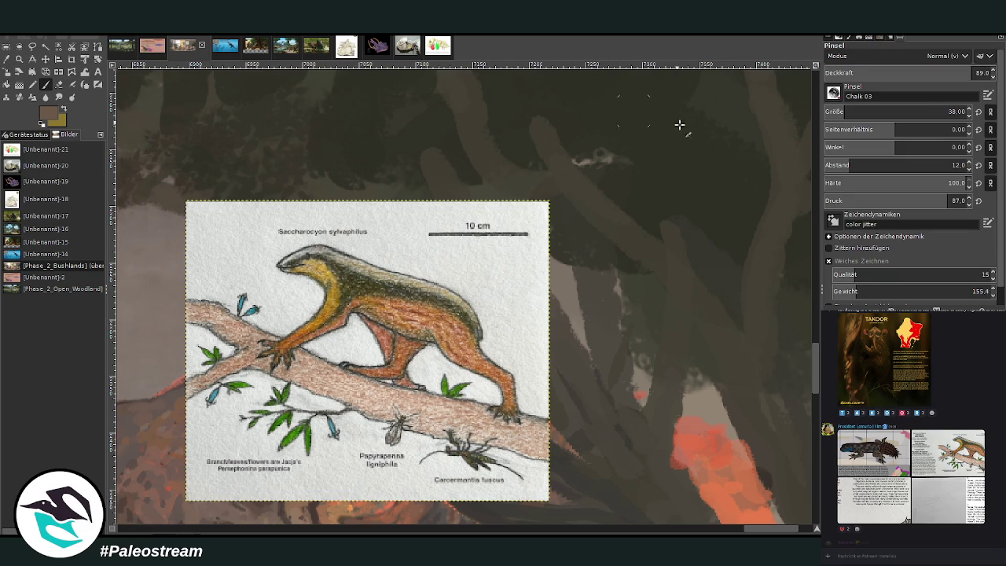
key("Page_Down")
left_click_drag(636, 209, 622, 182)
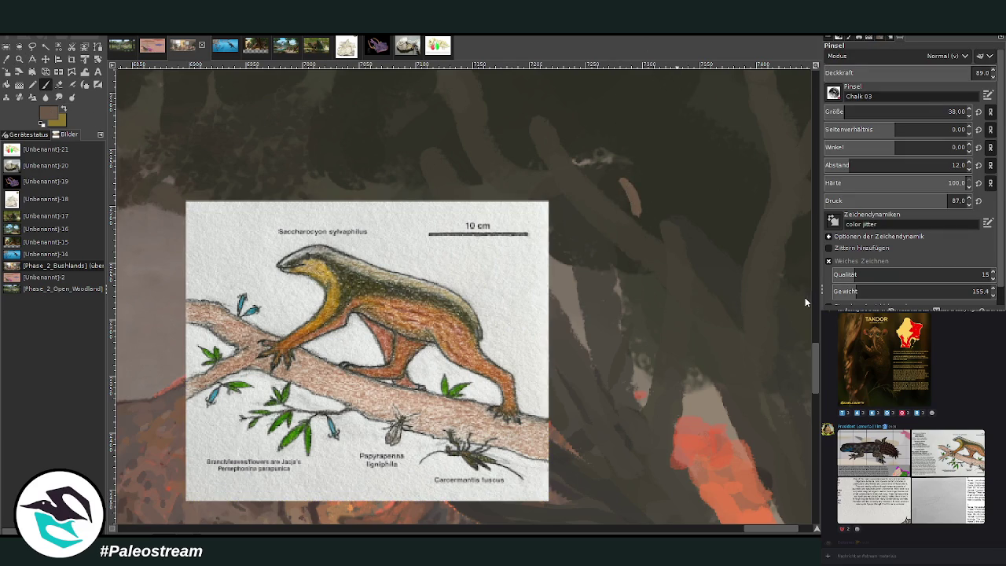
mouse_move(633, 206)
left_mouse_down()
mouse_move(624, 175)
mouse_move(627, 220)
mouse_move(598, 183)
mouse_move(622, 173)
left_mouse_up()
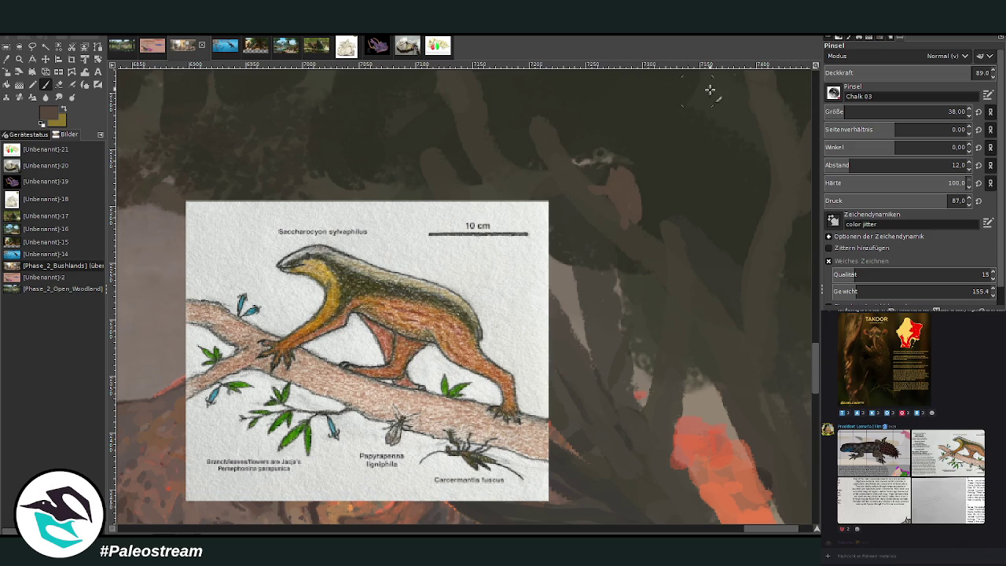
- Set the brush to size 25 at 67.5 opacity and refine the brown patch's right edge
left_click_drag(844, 118, 824, 118)
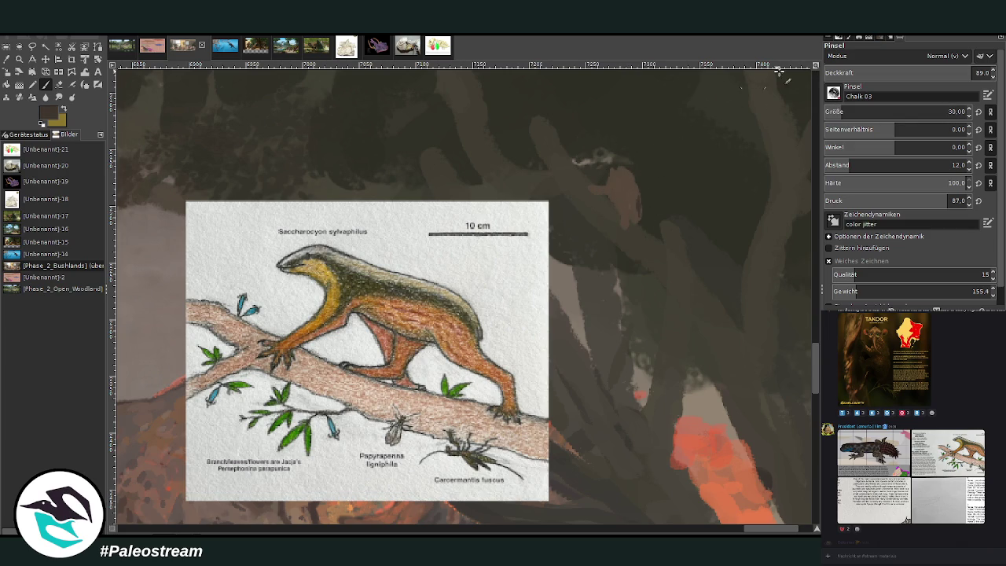
left_click_drag(951, 75, 926, 72)
left_click_drag(844, 113, 835, 113)
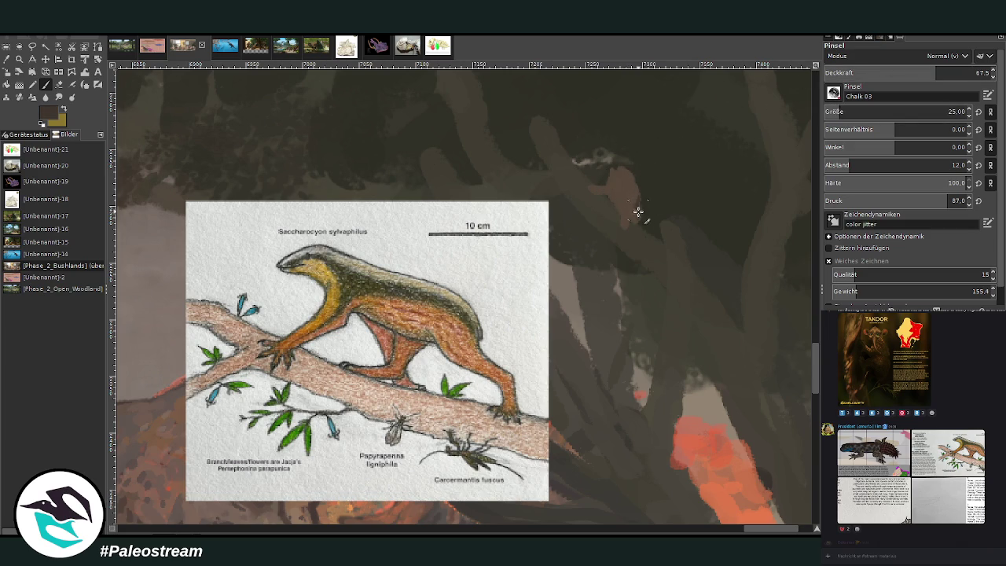
scroll(817, 420, "down", 5)
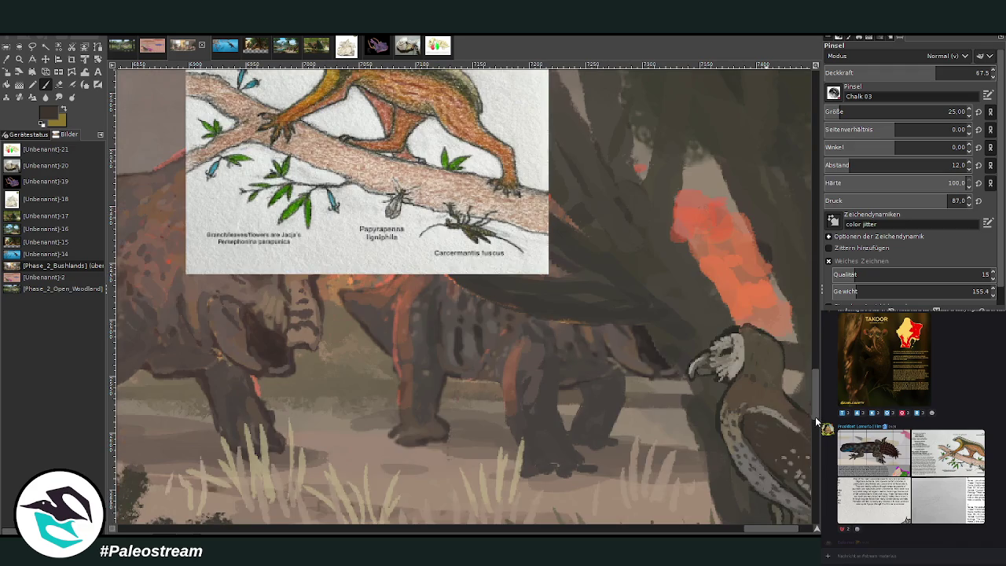
scroll(770, 529, "right", 4)
mouse_move(814, 415)
left_mouse_down()
mouse_move(813, 438)
mouse_move(813, 361)
left_mouse_up()
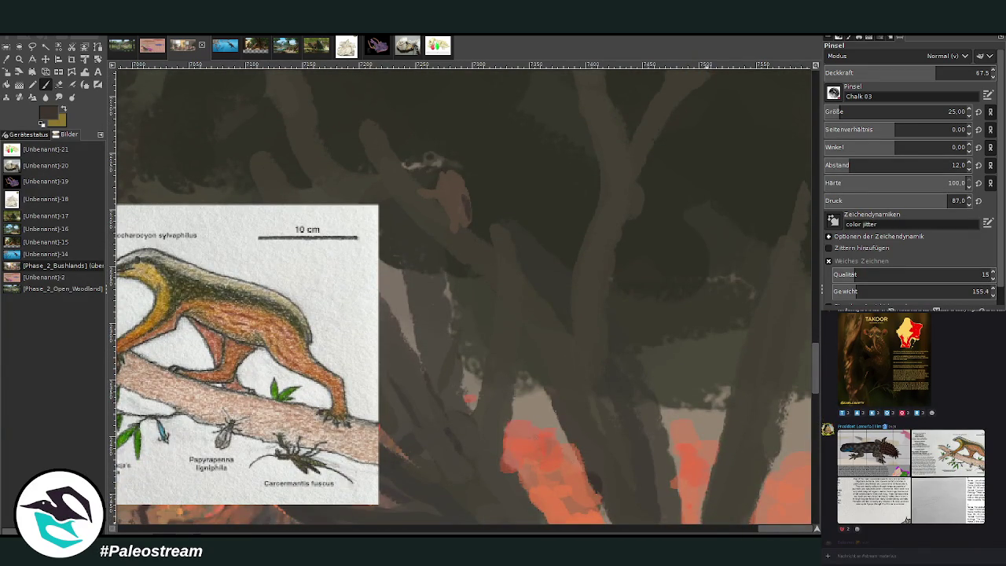
left_click_drag(765, 532, 745, 532)
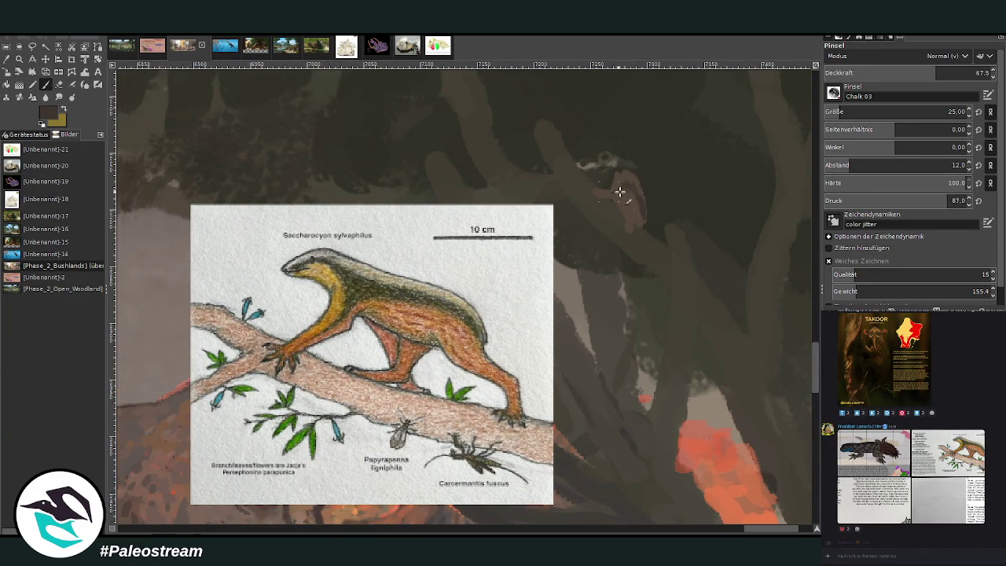
left_click_drag(643, 198, 642, 222)
scroll(815, 407, "down", 5)
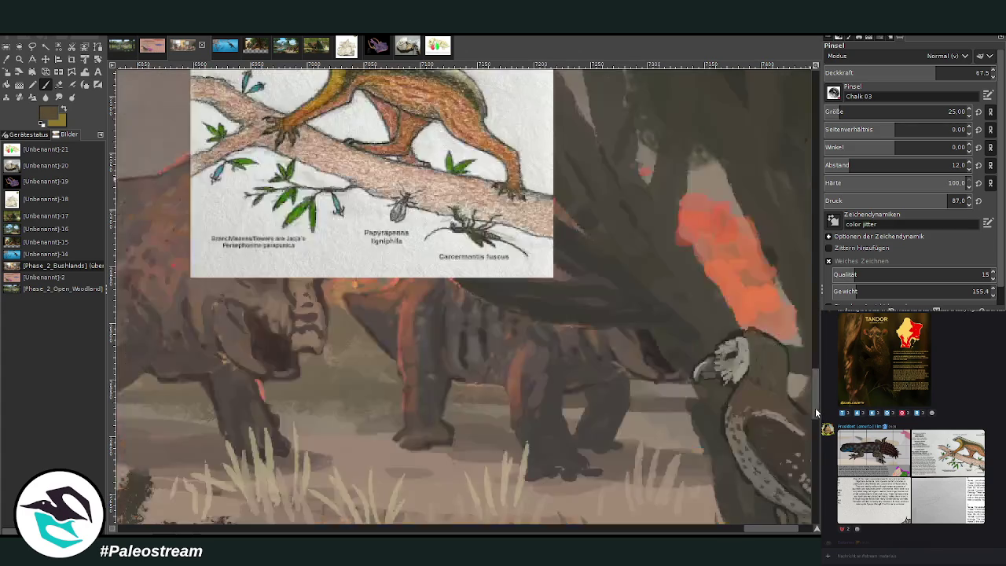
- Undo the Umbrotus otis card off the right-hand trees, then zoom into the tree above
scroll(815, 407, "down", 5)
scroll(675, 509, "right", 2)
scroll(578, 349, "right", 2)
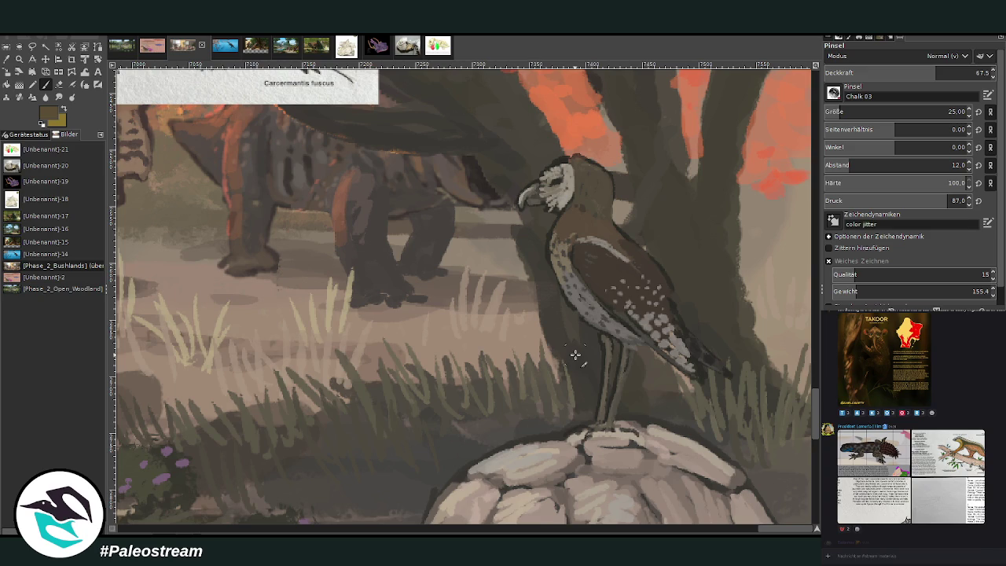
scroll(575, 358, "down", 1, "ctrl")
scroll(573, 374, "down", 2, "ctrl")
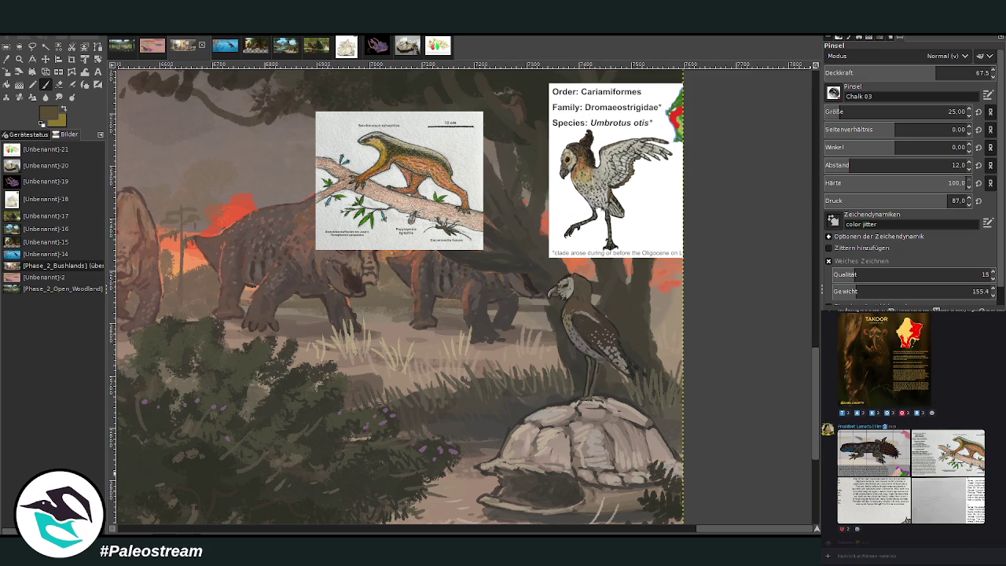
key("ctrl+z")
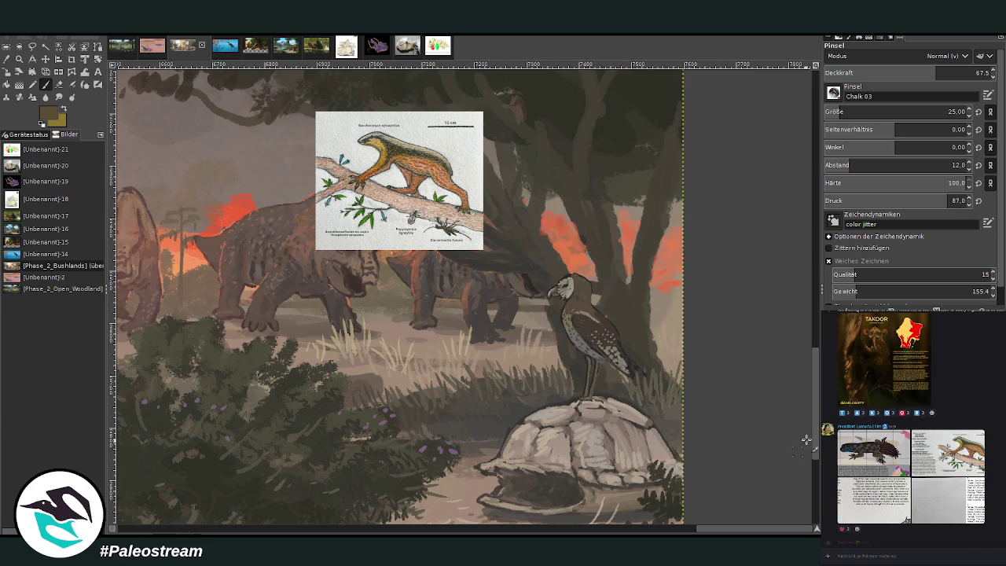
left_click_drag(818, 445, 816, 369)
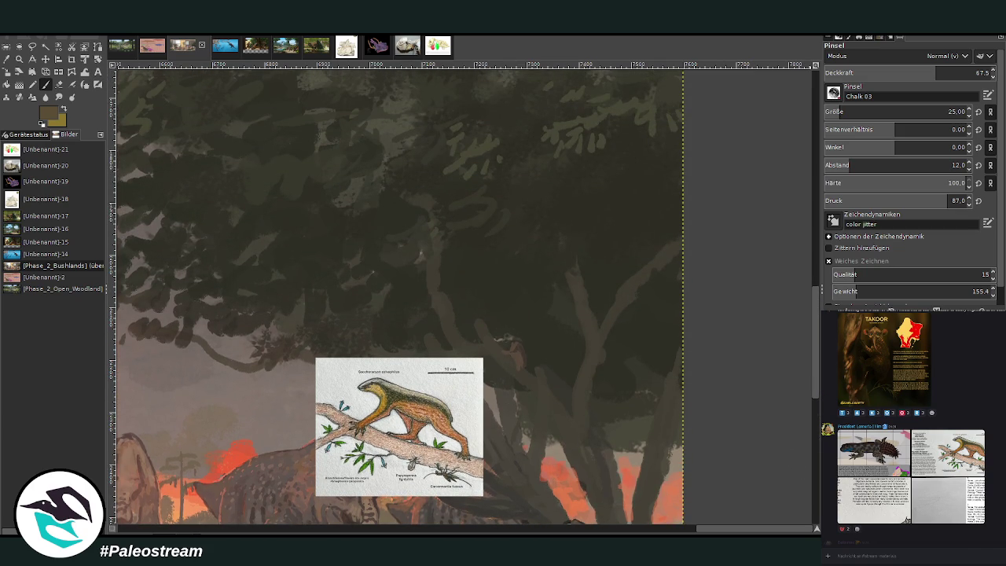
left_click(21, 61)
left_click_drag(395, 225, 629, 523)
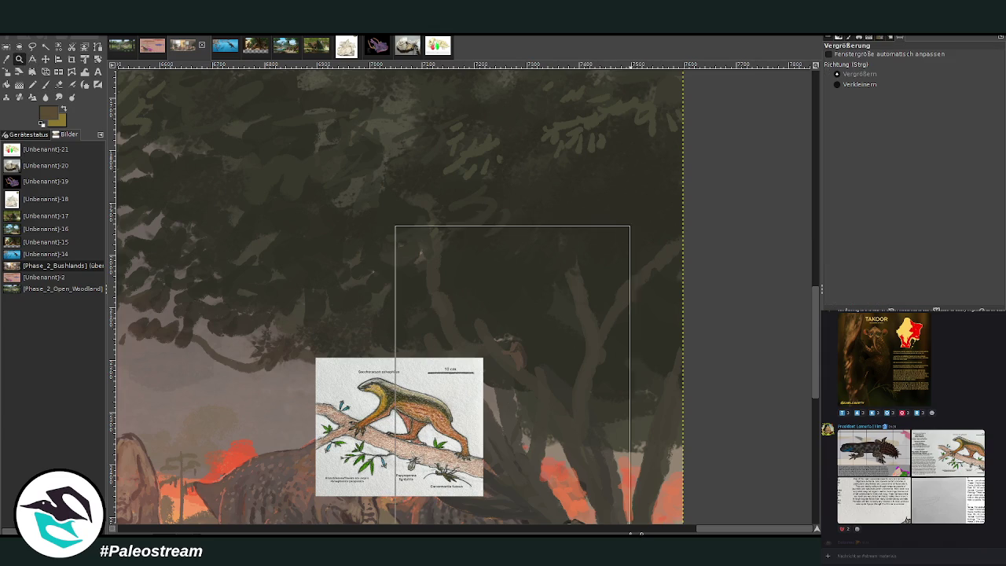
- Paint a pale patch on the creature's head, then cover it with dark brown
key("p")
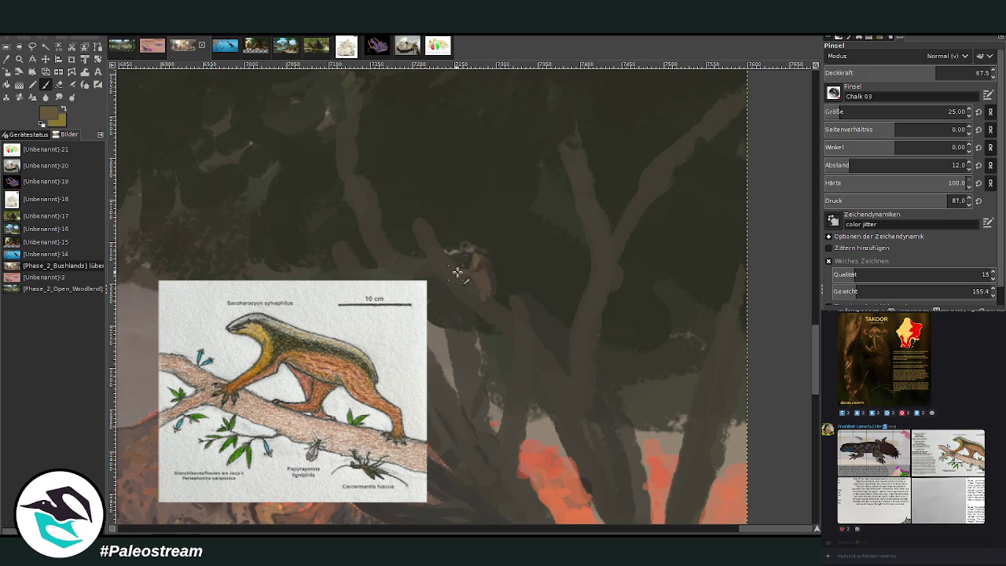
scroll(814, 414, "down", 5)
left_click_drag(814, 410, 814, 448)
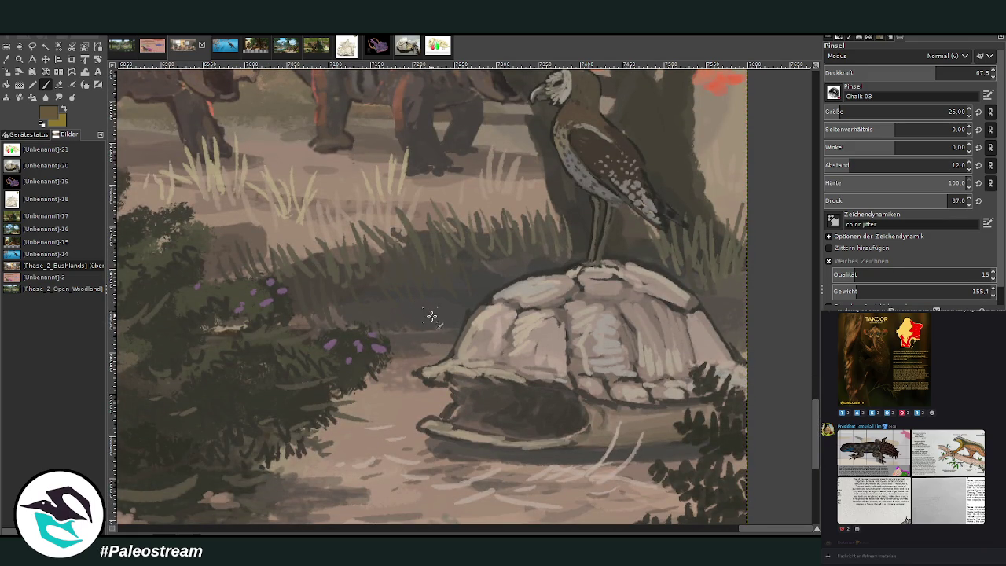
left_click_drag(809, 447, 820, 378)
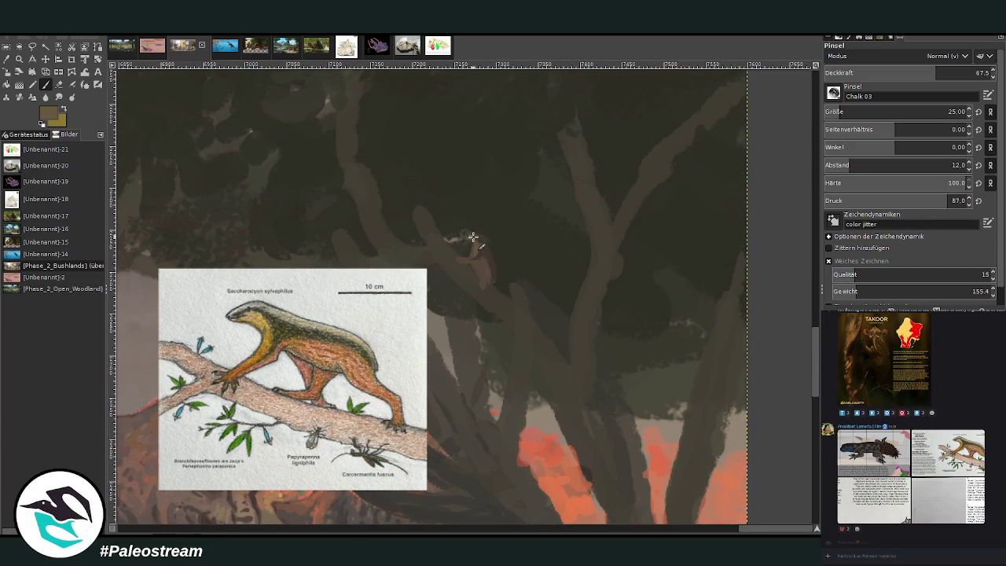
left_click_drag(471, 238, 468, 240)
left_click_drag(474, 239, 476, 265)
scroll(904, 112, "down", 10)
- Add light strokes and a brightened top edge at 38.5 opacity, then repaint brown areas
key("x")
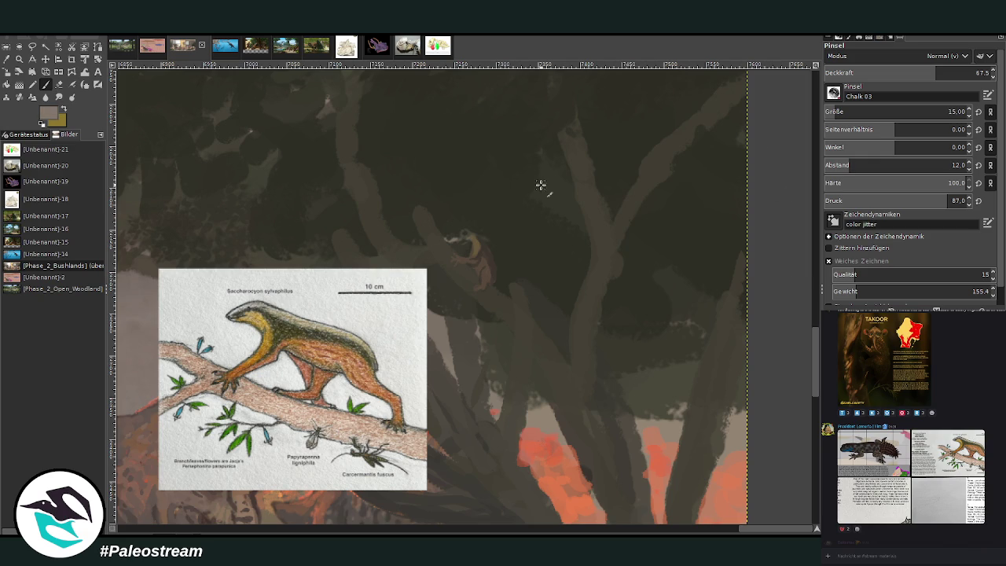
mouse_move(463, 234)
left_mouse_down()
mouse_move(487, 248)
mouse_move(492, 285)
left_mouse_up()
left_click(890, 72)
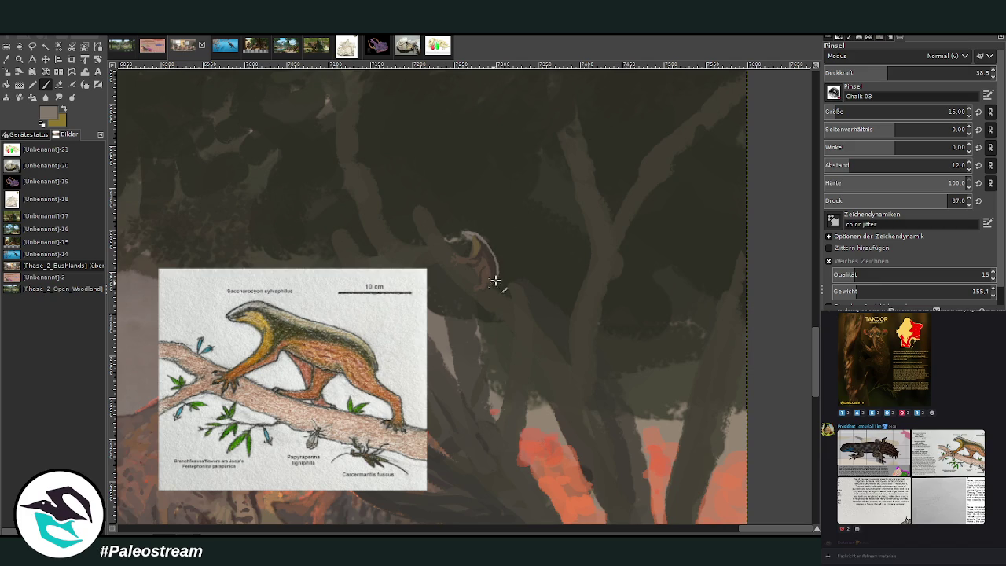
mouse_move(470, 223)
left_mouse_down()
mouse_move(461, 231)
mouse_move(476, 232)
left_mouse_up()
key("x")
mouse_move(475, 224)
left_mouse_down()
mouse_move(464, 233)
mouse_move(478, 237)
mouse_move(467, 235)
left_mouse_up()
- Bulge the creature's outline outward with a size-73 Warp Transform brush
left_click(85, 72)
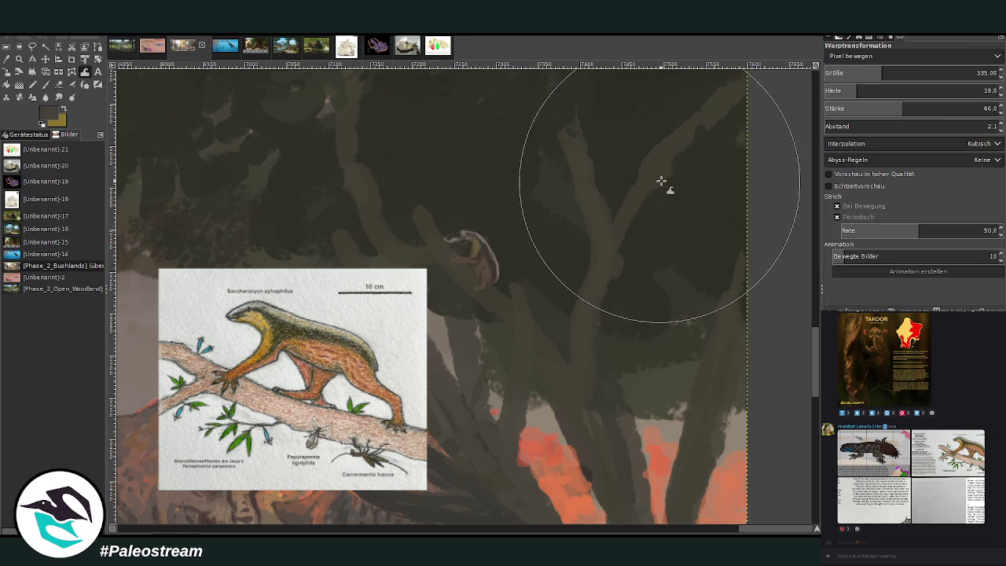
left_click_drag(883, 73, 832, 73)
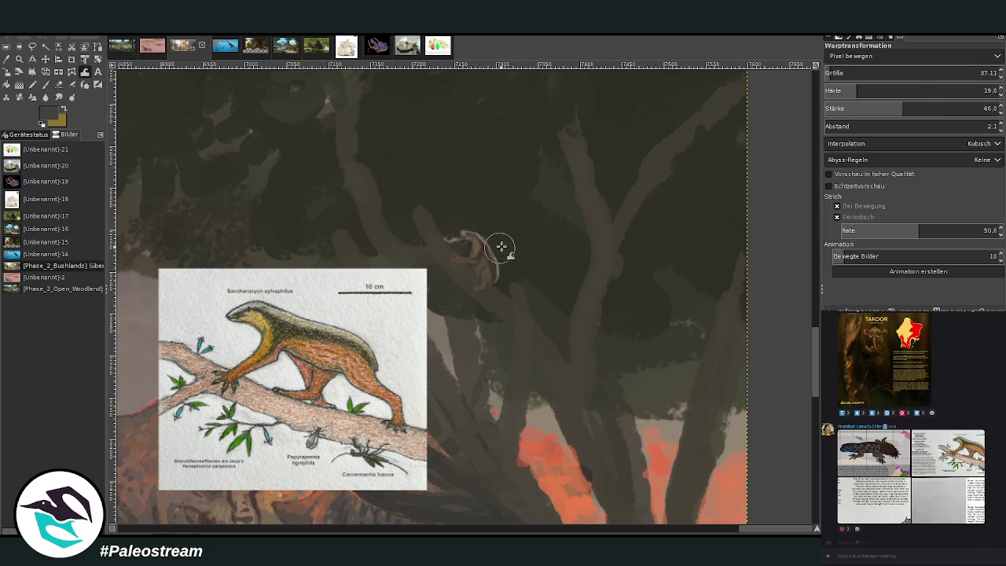
left_click(837, 72)
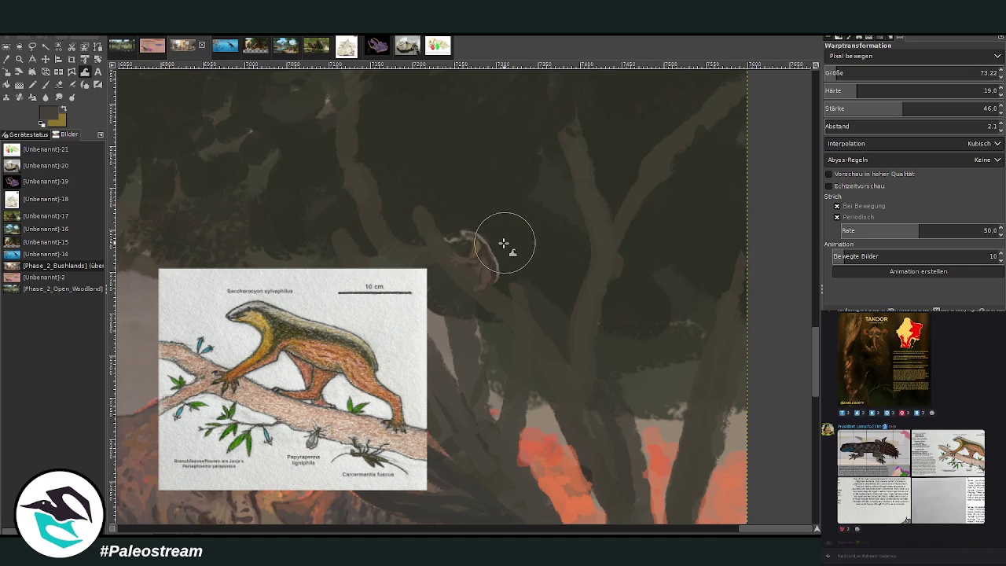
left_click_drag(504, 242, 512, 260)
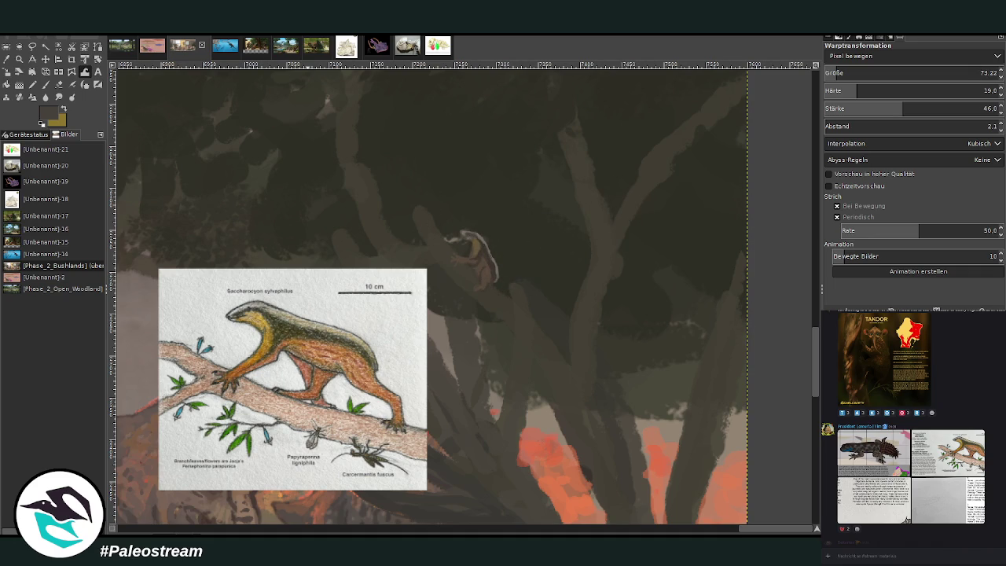
- Sample the creature's light brown and set the brush to size 27 at 71.6 opacity
key("o")
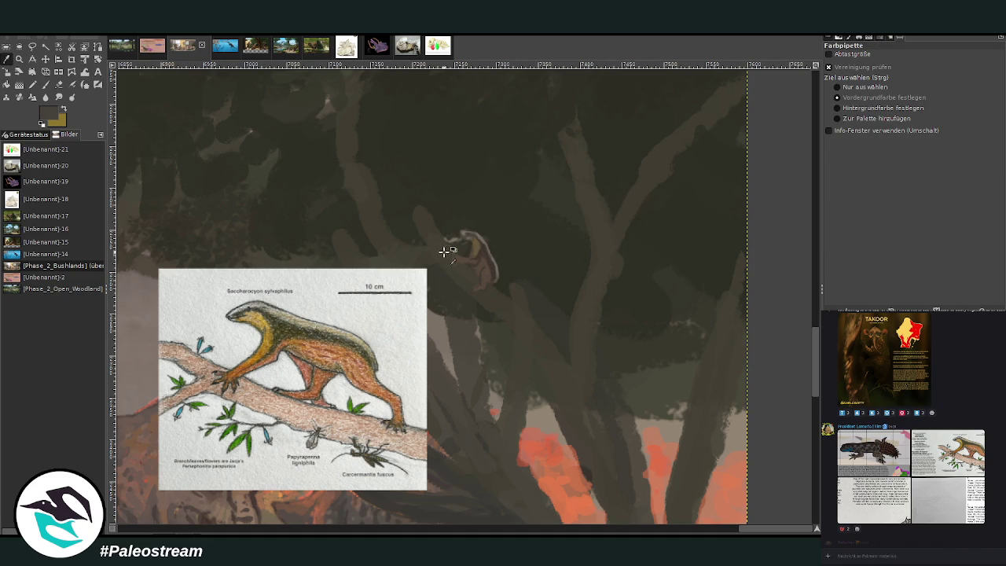
left_click(490, 268)
key("p")
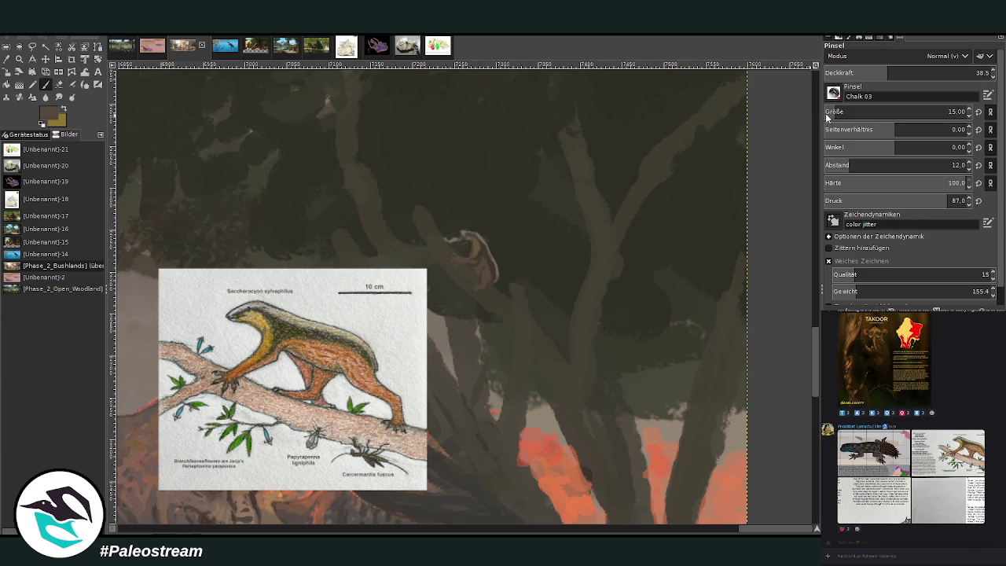
left_click_drag(935, 66, 936, 66)
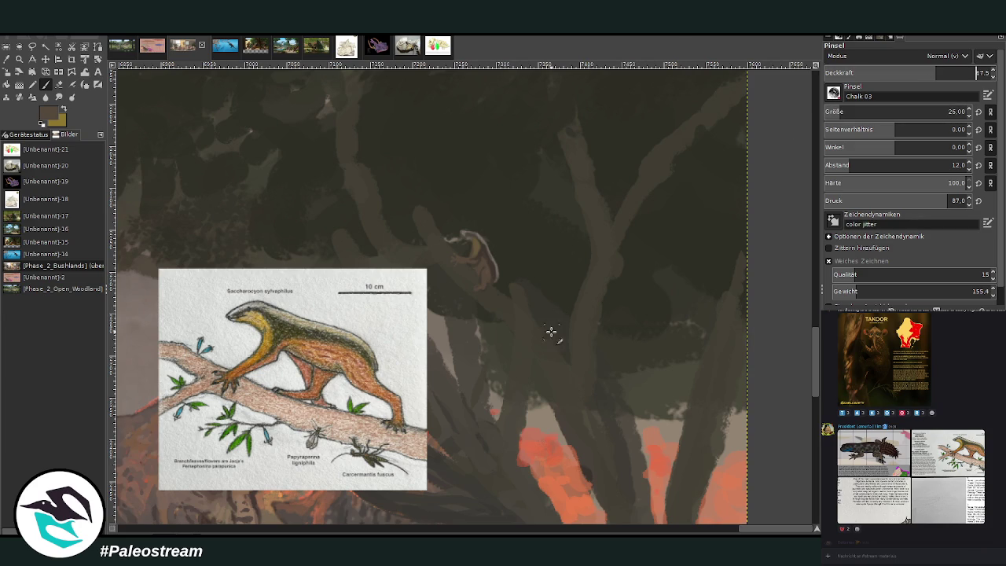
key("bracketright")
key("greater")
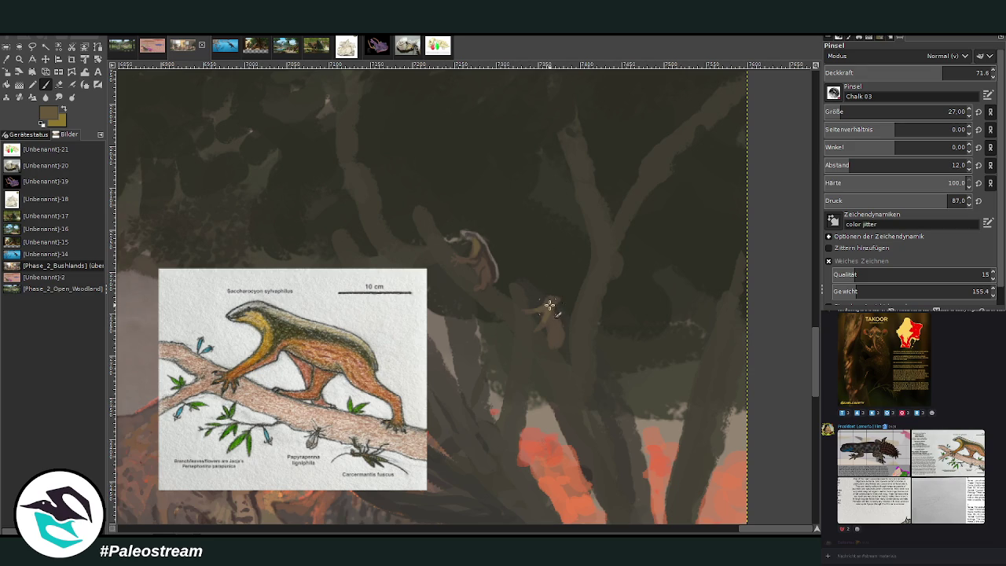
- Paint a second creature on the lower branch, then drop the brush to size 6 at 40.4 opacity
left_click(550, 303)
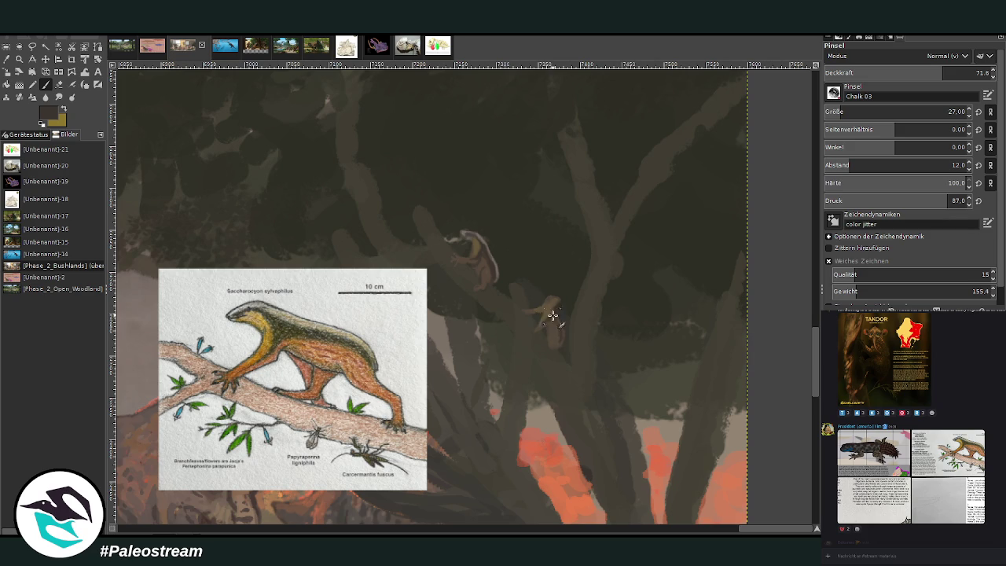
left_click(891, 72)
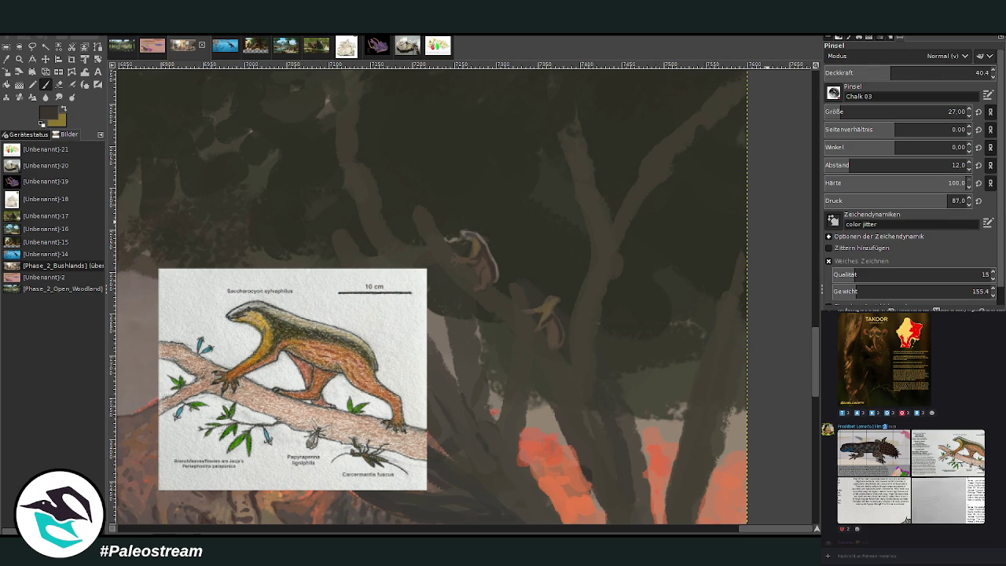
left_click(846, 110)
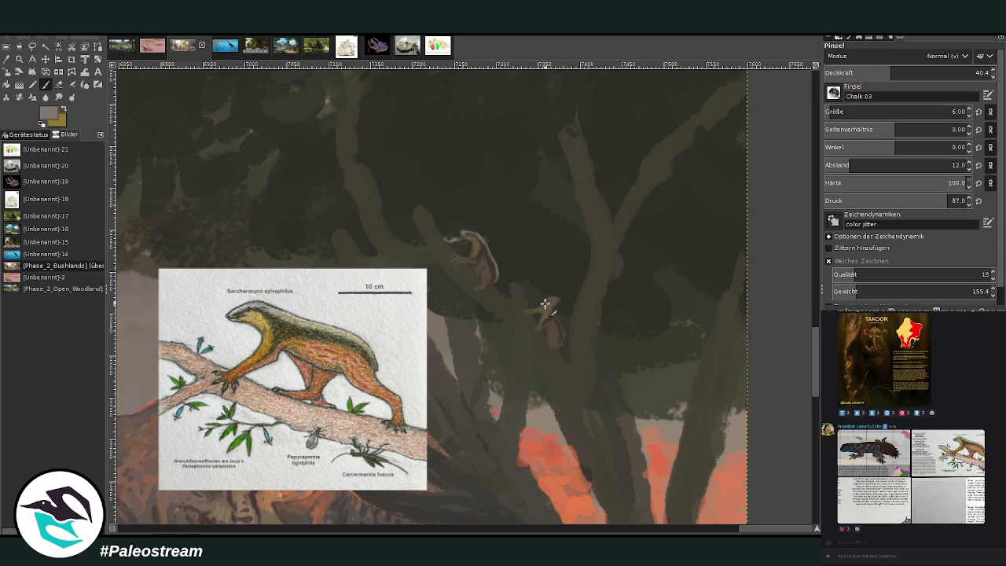
- Sample a darker brown and darken the top-left of the creature's head
left_click_drag(894, 72, 906, 72)
left_click(629, 224, "ctrl")
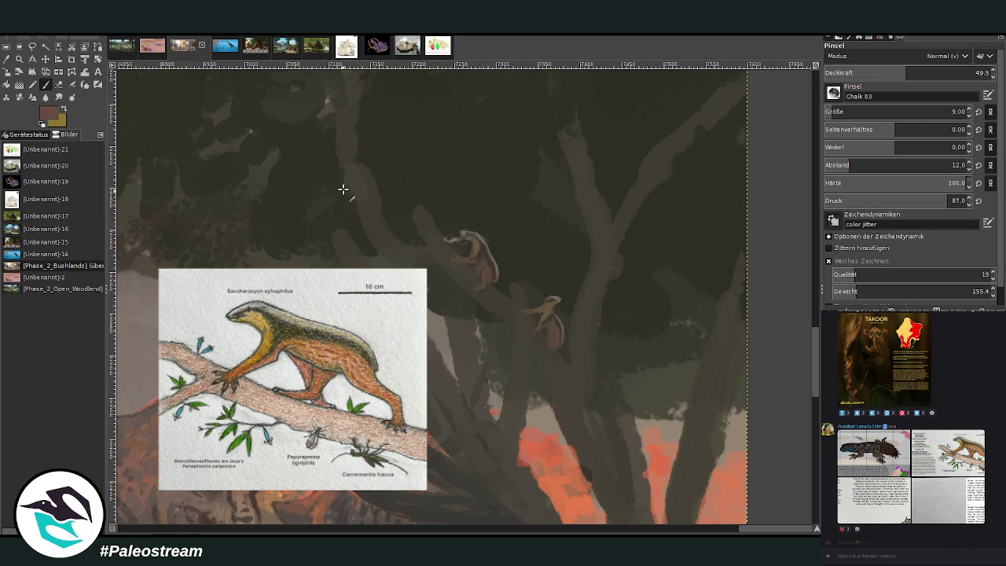
left_click(7, 59)
left_click(466, 218)
left_click(46, 84)
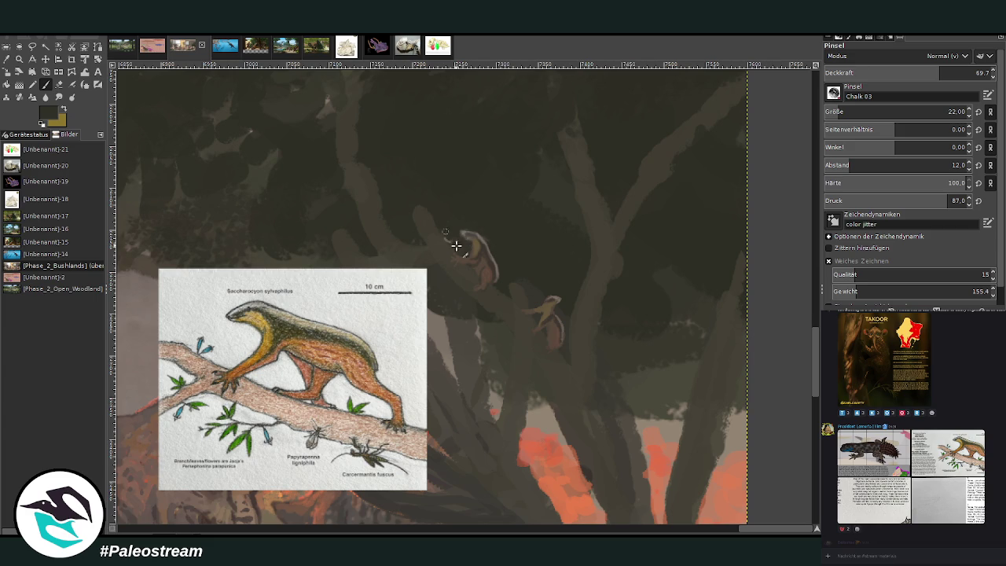
left_click_drag(447, 235, 464, 237)
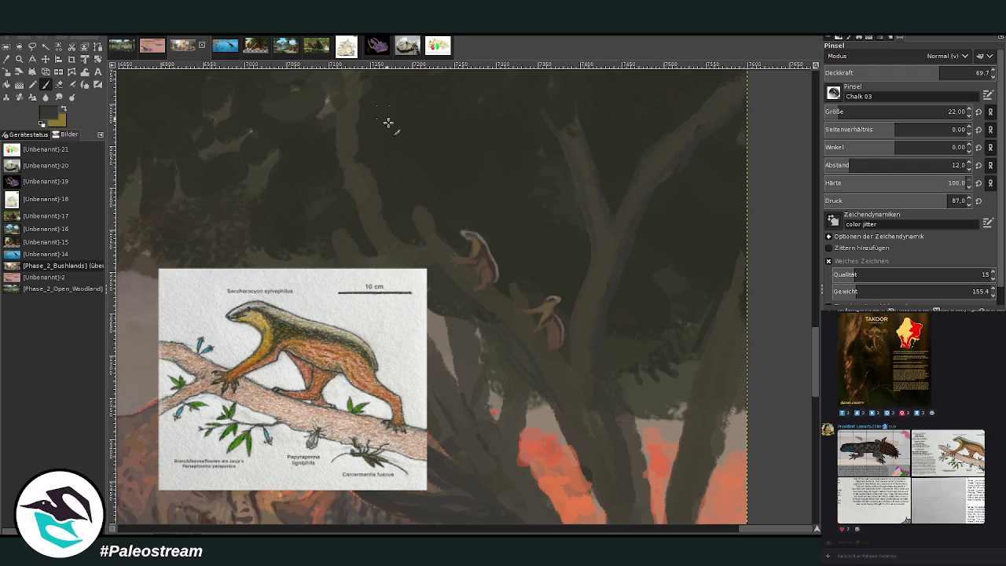
- Extend two dark tree trunks down into the orange fire glow
left_click_drag(728, 408, 712, 453)
left_click_drag(579, 460, 597, 495)
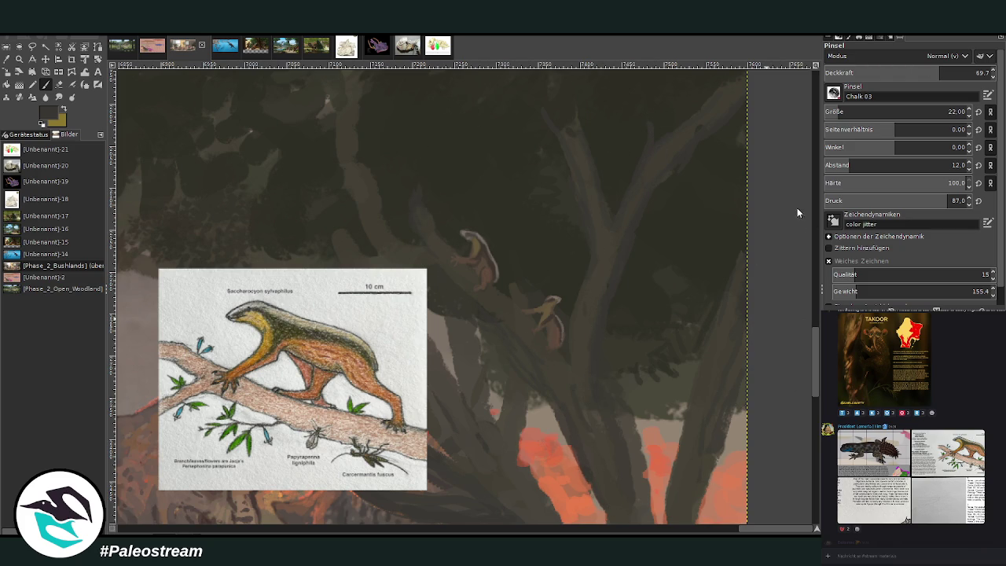
scroll(812, 295, "up", 3)
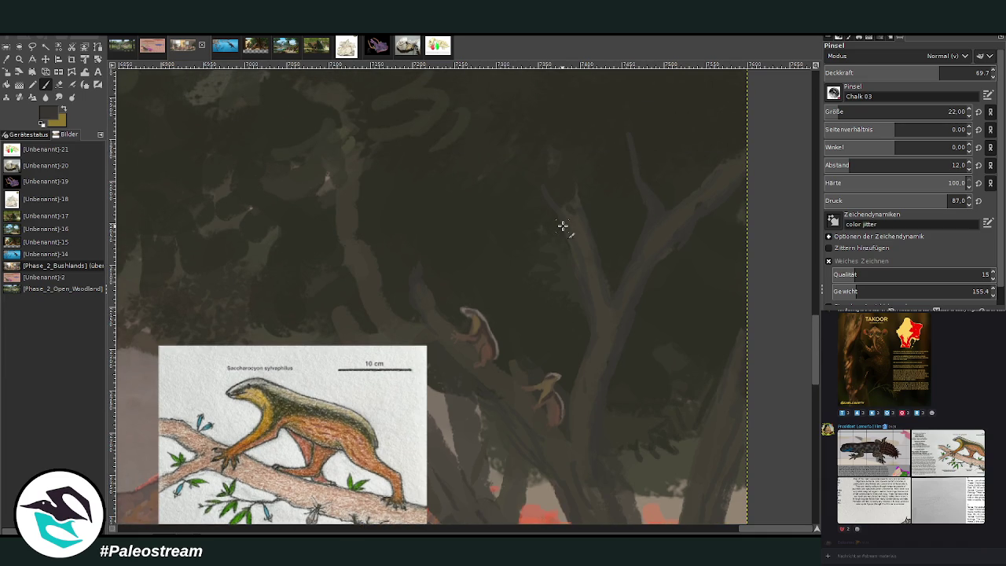
- Paint a light stroke on the branch and a dark stroke on the trunk, raise opacity to 85.8, zoom out
left_click_drag(370, 242, 422, 166)
left_click_drag(818, 357, 816, 389)
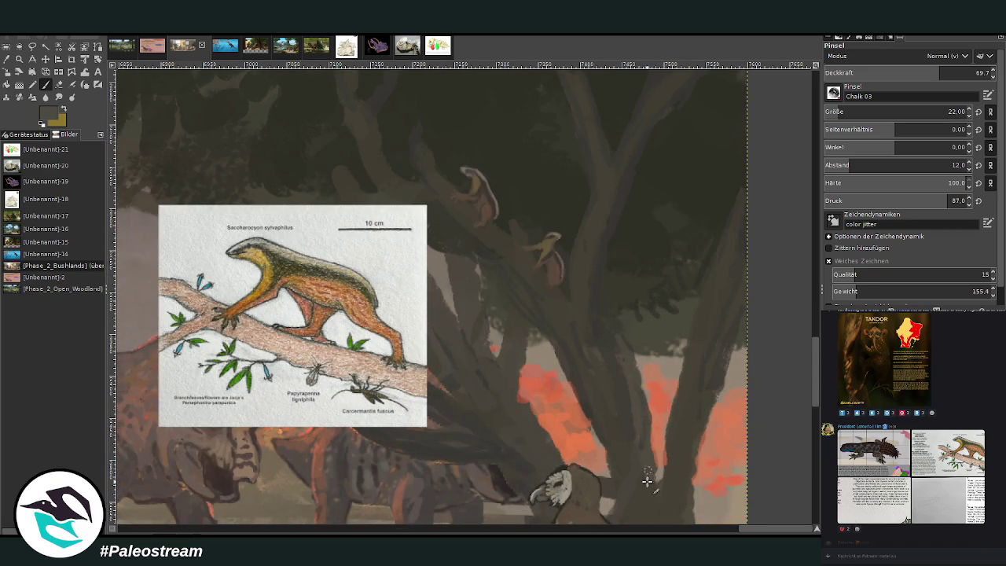
left_click_drag(656, 479, 673, 443)
left_click(965, 71)
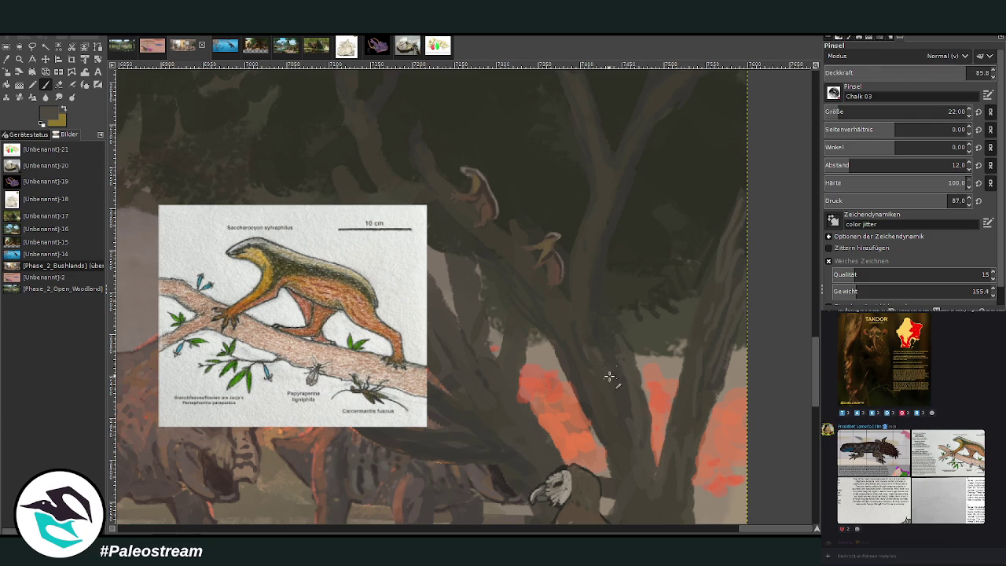
scroll(555, 332, "down", 5)
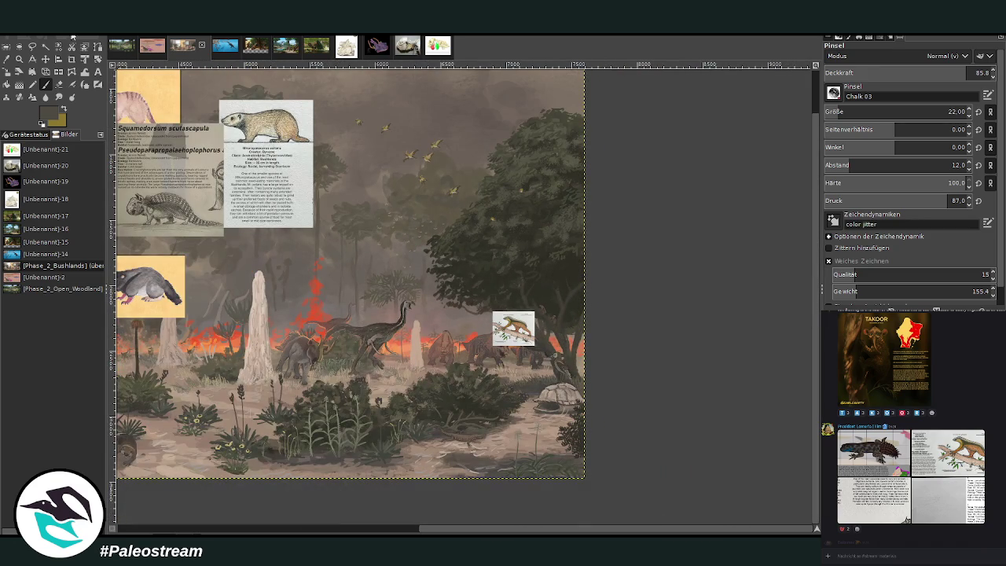
- Zoom into the tree, clear the selection, and pan left to the elephant herd and Tuber Frog card
key("z")
left_click_drag(358, 239, 565, 441)
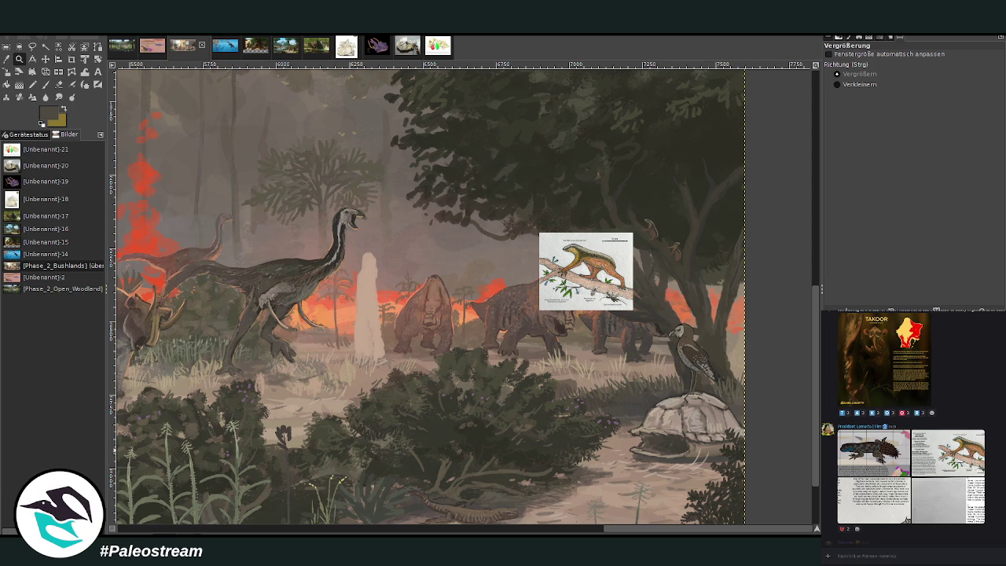
key("ctrl+v")
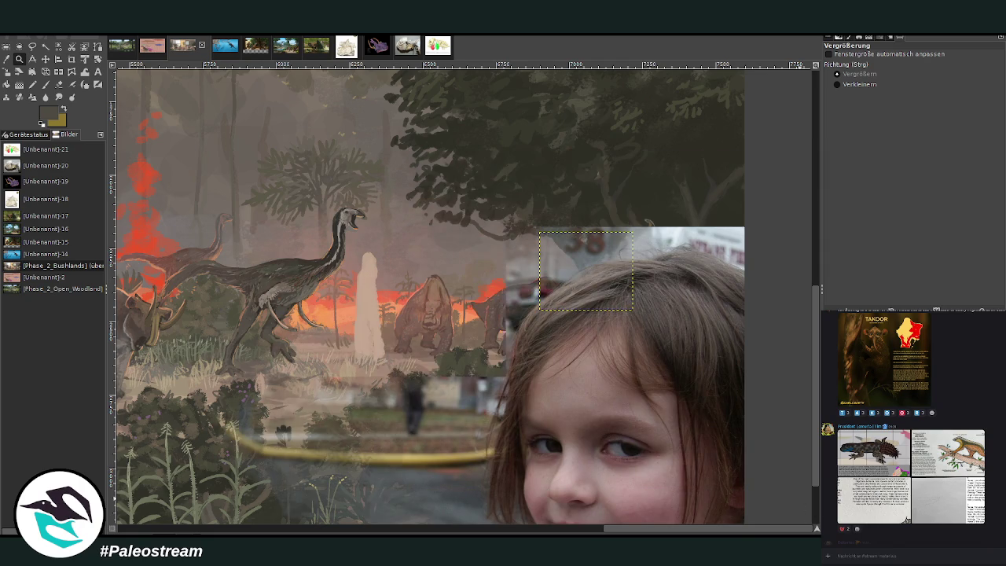
key("ctrl+shift+a")
left_click_drag(679, 532, 326, 528)
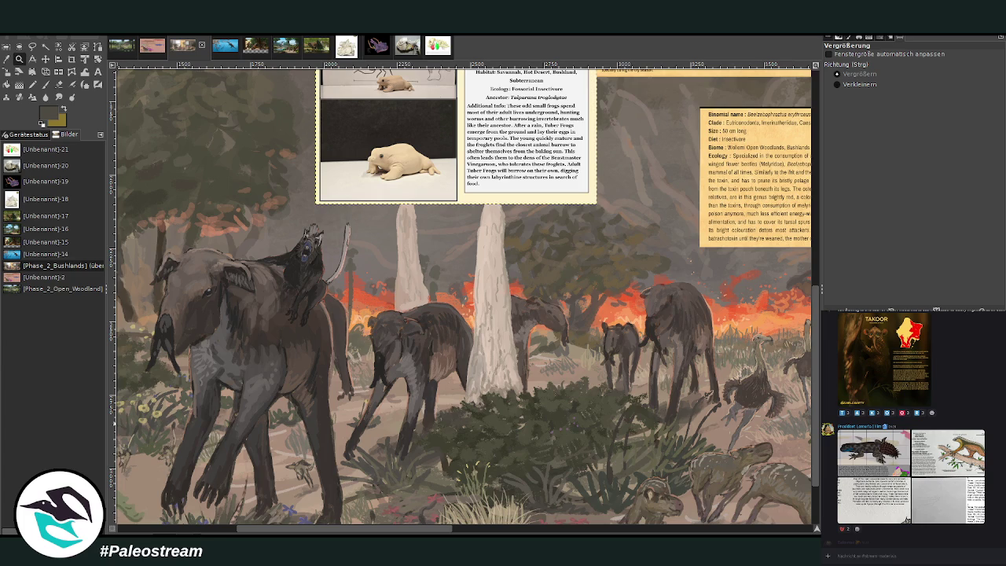
- Move the Tuber Frog card layer down to the middle of the scene
left_click(45, 59)
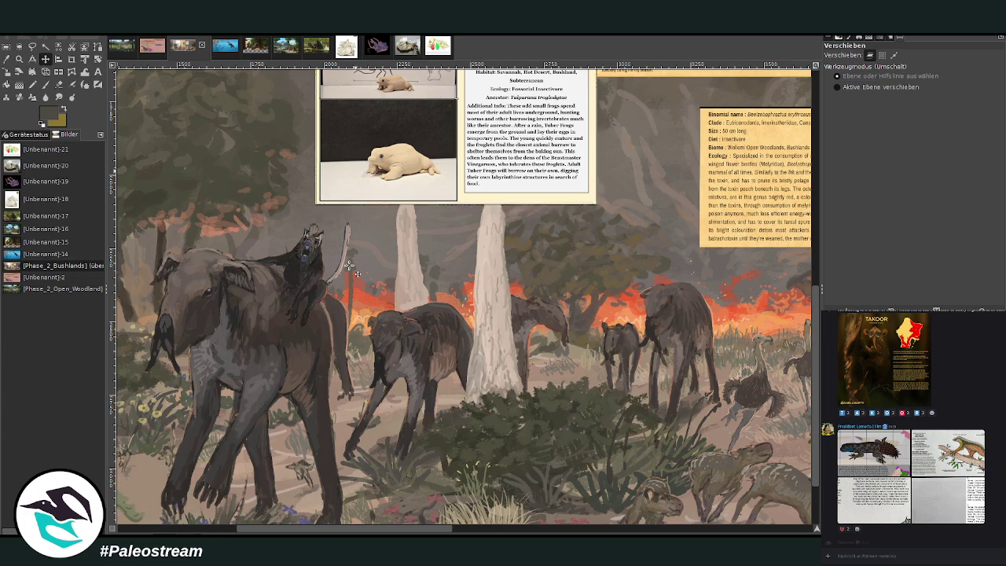
left_click_drag(371, 166, 345, 419)
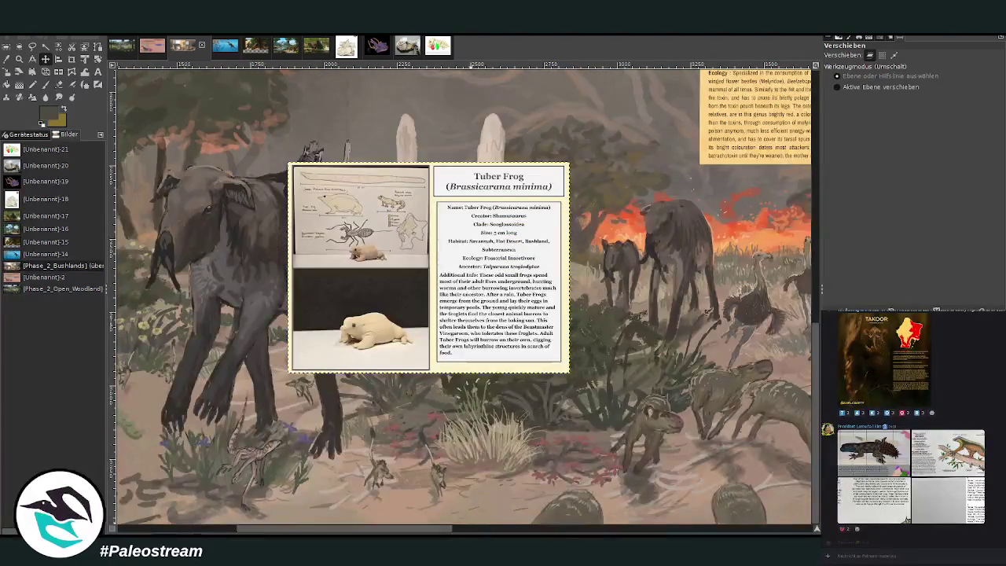
scroll(562, 340, "down", 2)
scroll(562, 339, "left", 5)
left_click_drag(562, 339, 413, 426)
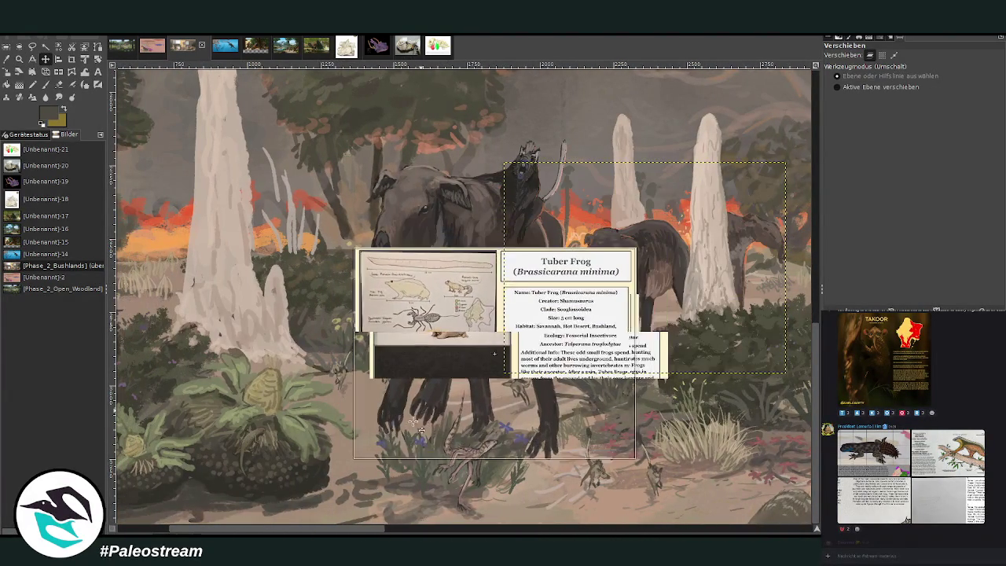
- Zoom in on the group of small foreground animals
scroll(397, 531, "right", 8)
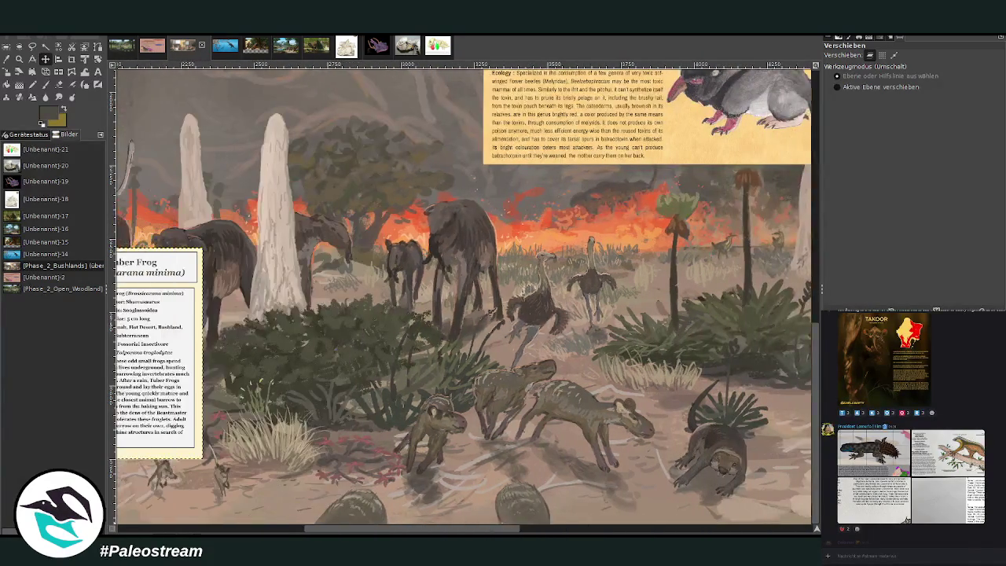
scroll(397, 531, "left", 8)
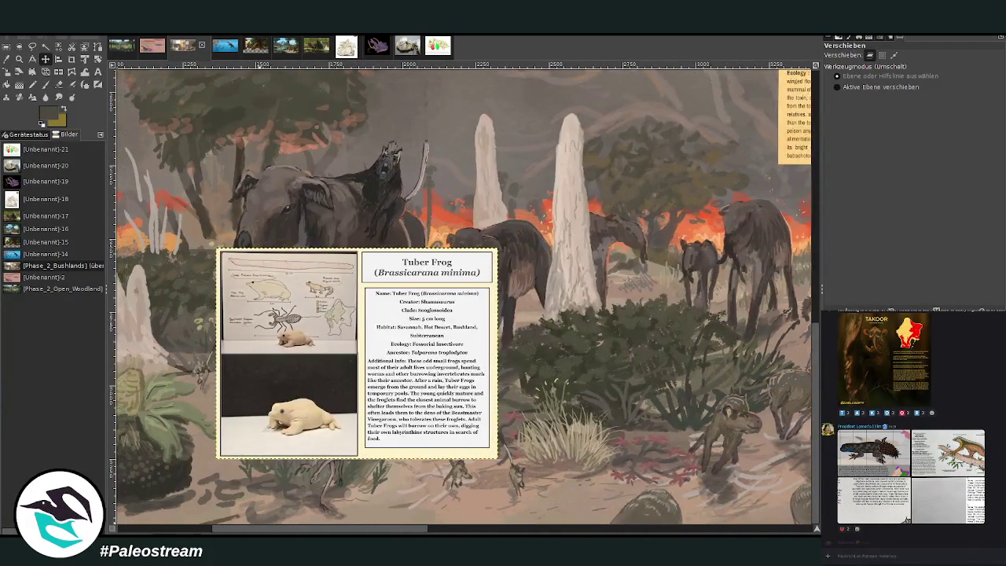
scroll(463, 297, "right", 8)
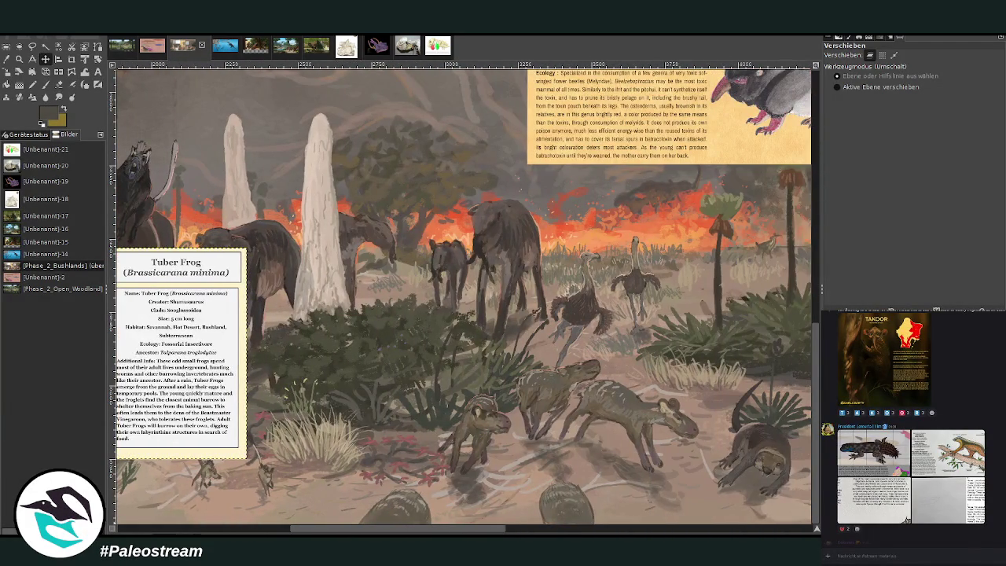
scroll(463, 504, "right", 8)
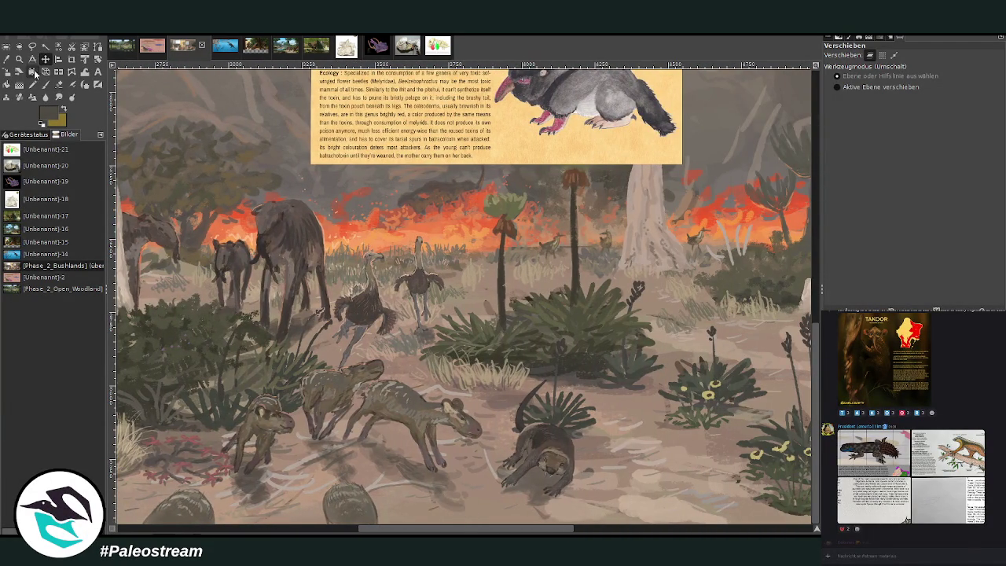
left_click(19, 58)
left_click_drag(281, 247, 486, 509)
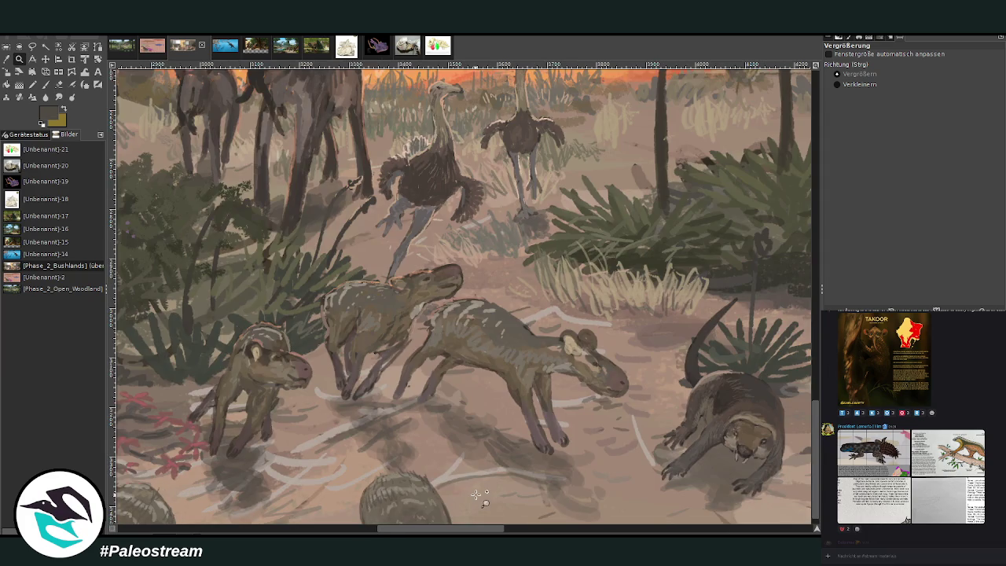
- Sample darker and lighter brown shades from the foreground animals for Chalk 03 touch-ups
left_click(46, 59)
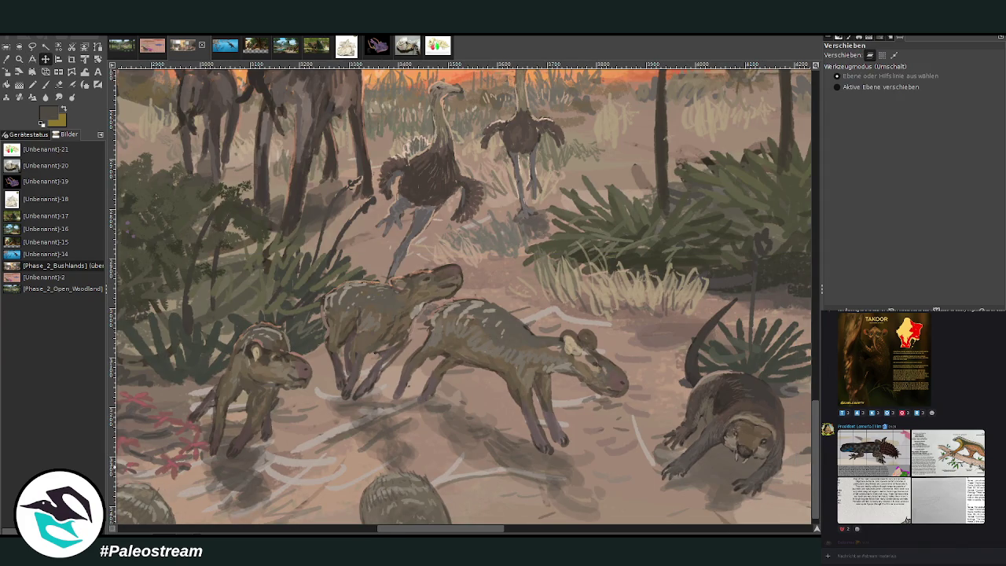
left_click(7, 59)
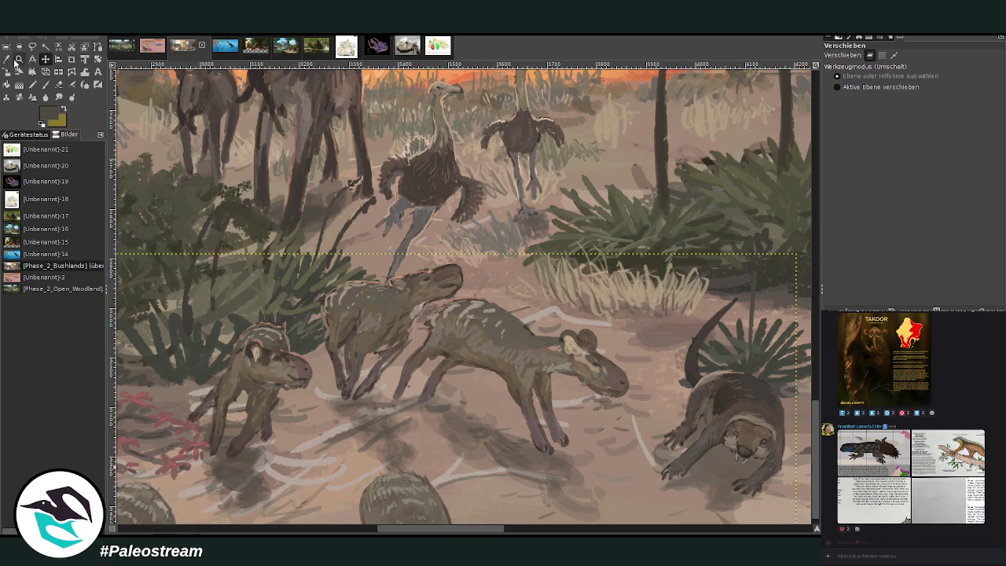
key("p")
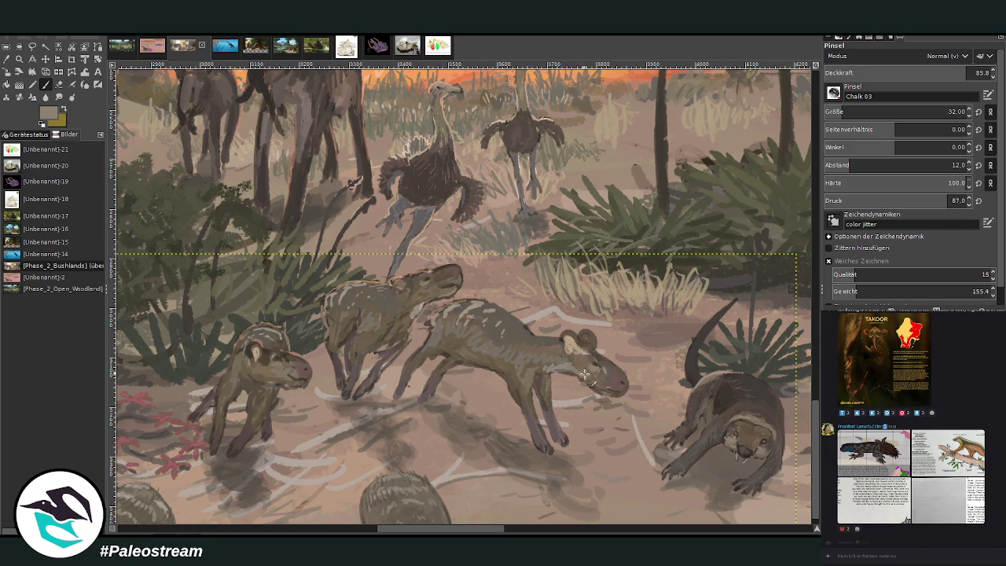
left_click(797, 340, "ctrl")
left_click(791, 344, "ctrl")
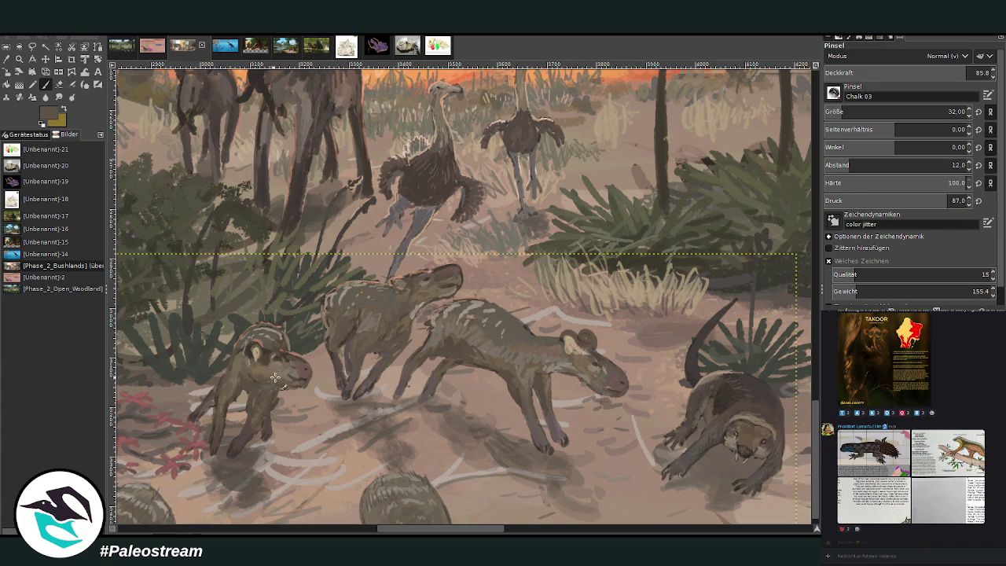
left_click(792, 340, "ctrl")
scroll(216, 365, "down", 4, "ctrl")
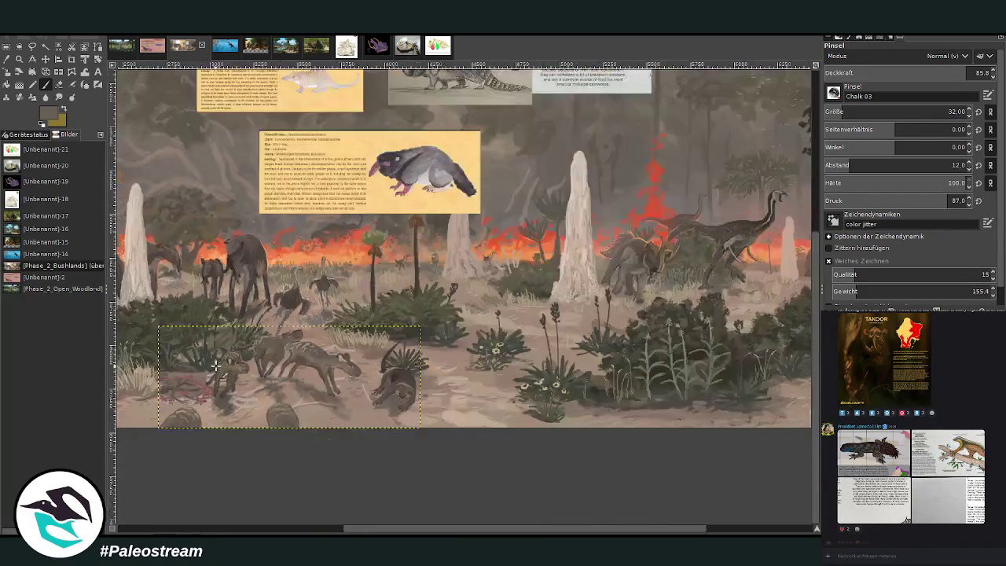
- Zoom in on the Tuber Frog card, undoing an accidental layer shift
scroll(215, 366, "down", 1, "ctrl")
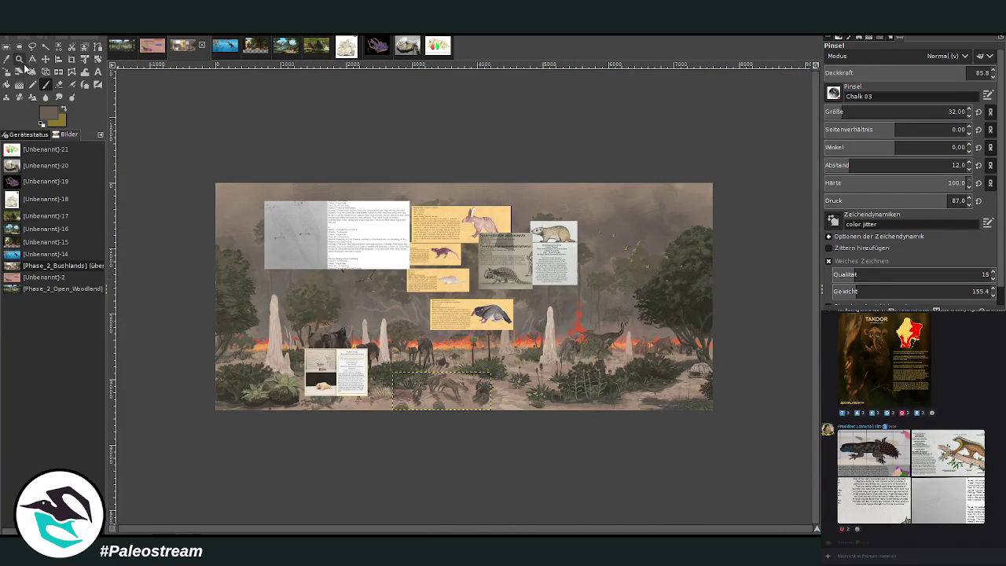
key("z")
left_click_drag(280, 321, 399, 437)
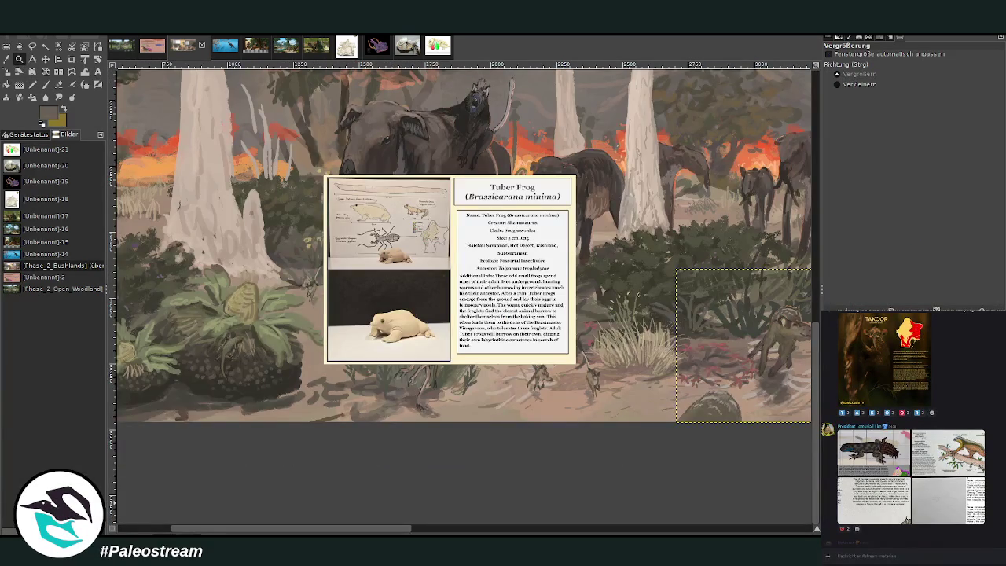
key("Page_Up")
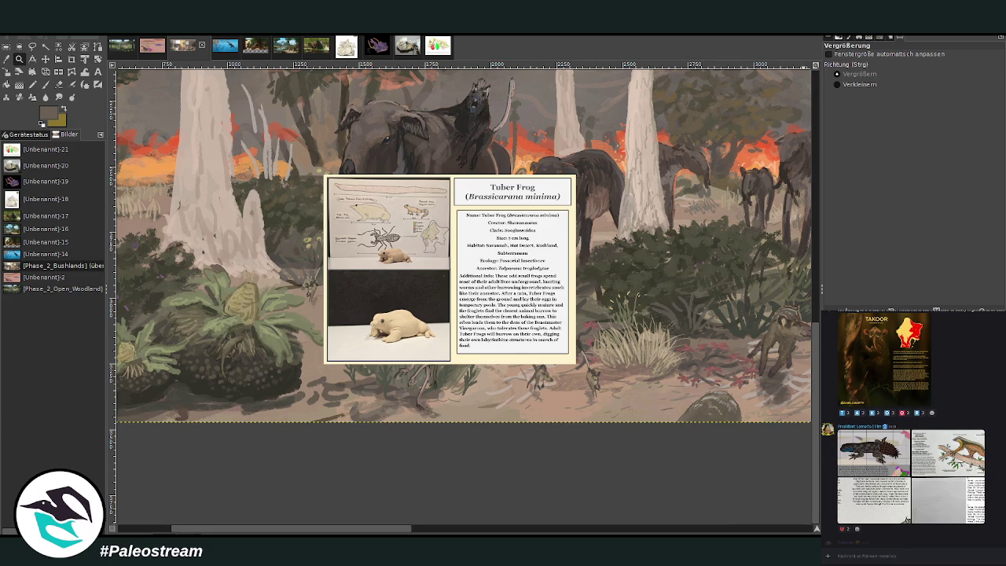
left_click_drag(192, 132, 537, 473)
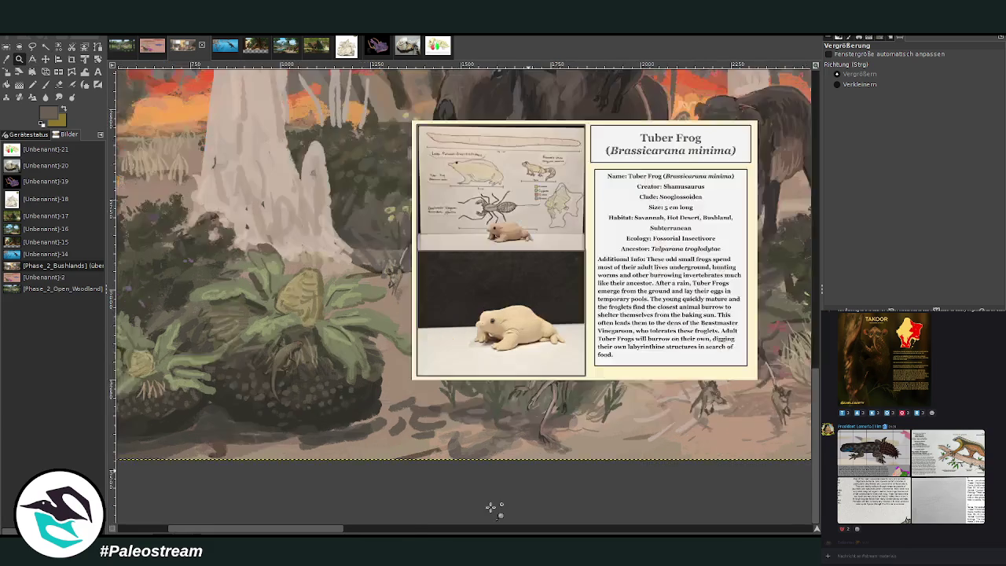
key("m")
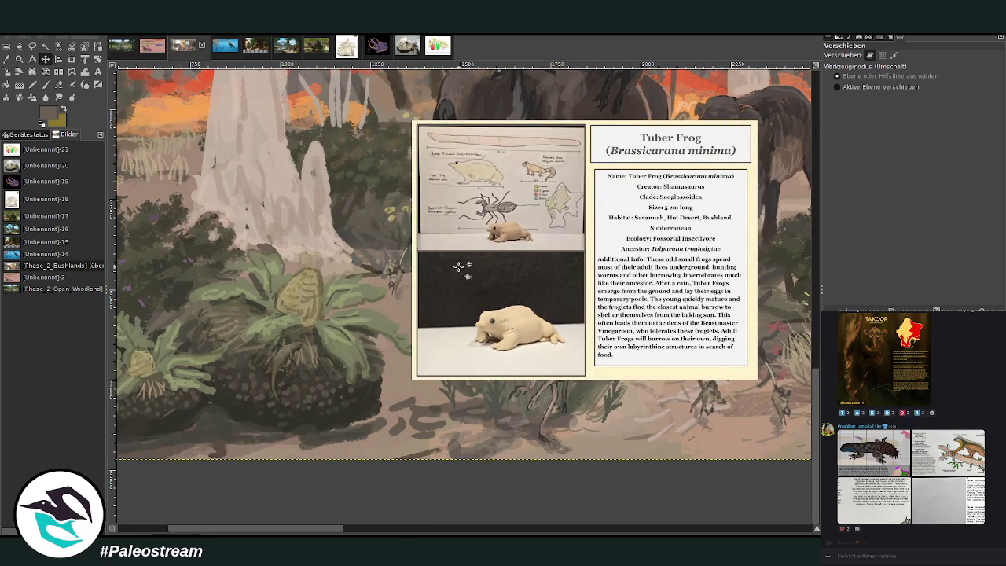
left_click_drag(454, 263, 365, 283)
key("ctrl+z")
key("ctrl+z")
- Zoom in until the Tuber Frog card fills the view, then paste and send its screenshot
key("z")
mouse_move(140, 149)
left_mouse_down()
mouse_move(204, 201)
mouse_move(467, 509)
left_mouse_up()
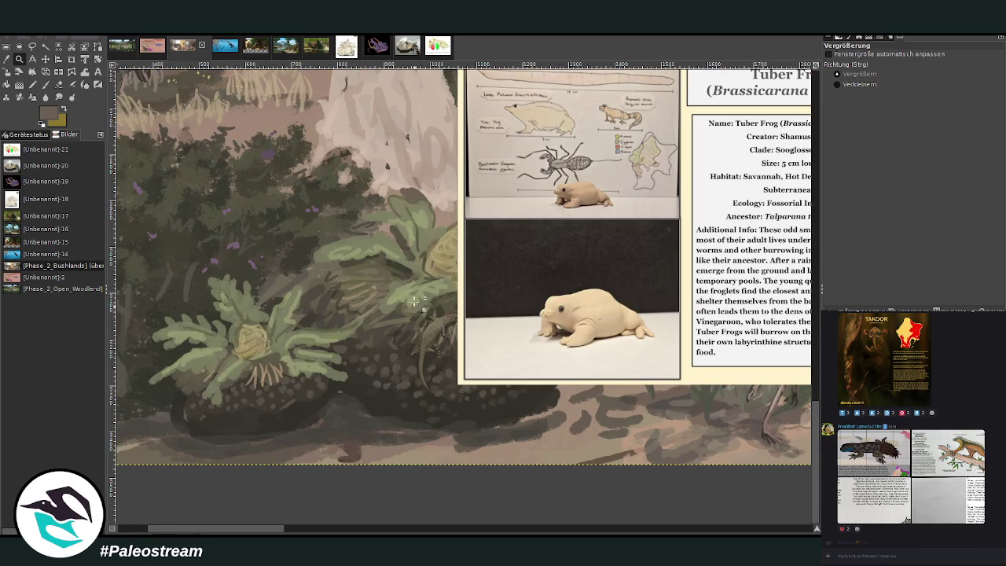
left_click_drag(211, 103, 702, 512)
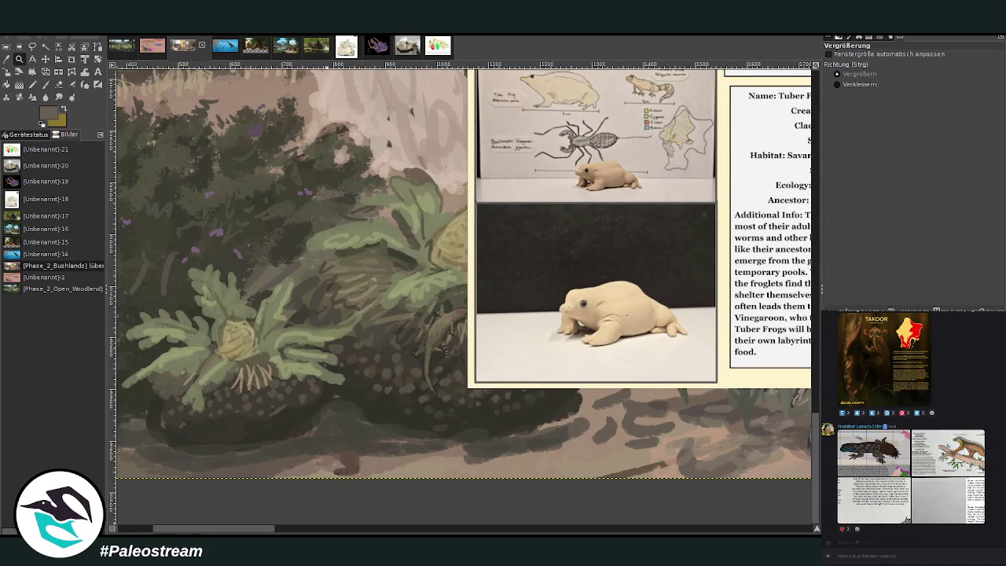
scroll(346, 520, "right", 5)
scroll(317, 520, "right", 2)
left_click_drag(815, 482, 817, 456)
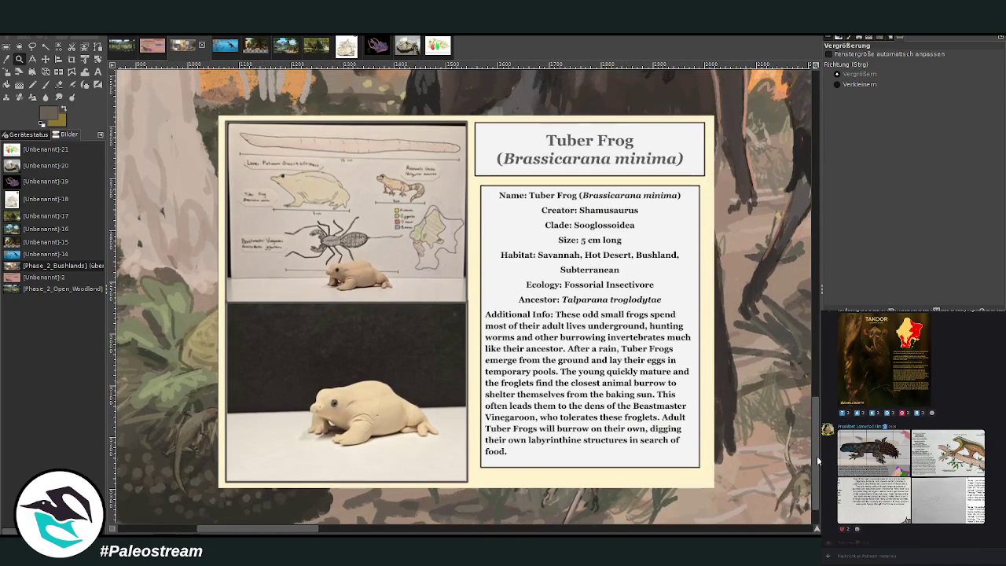
left_click_drag(239, 129, 724, 507)
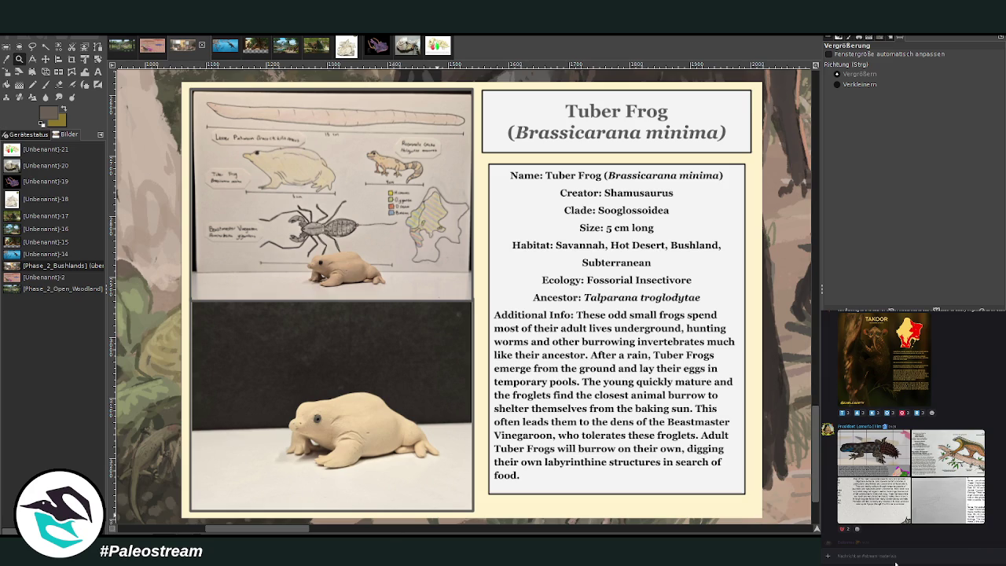
key("ctrl+v")
key("Return")
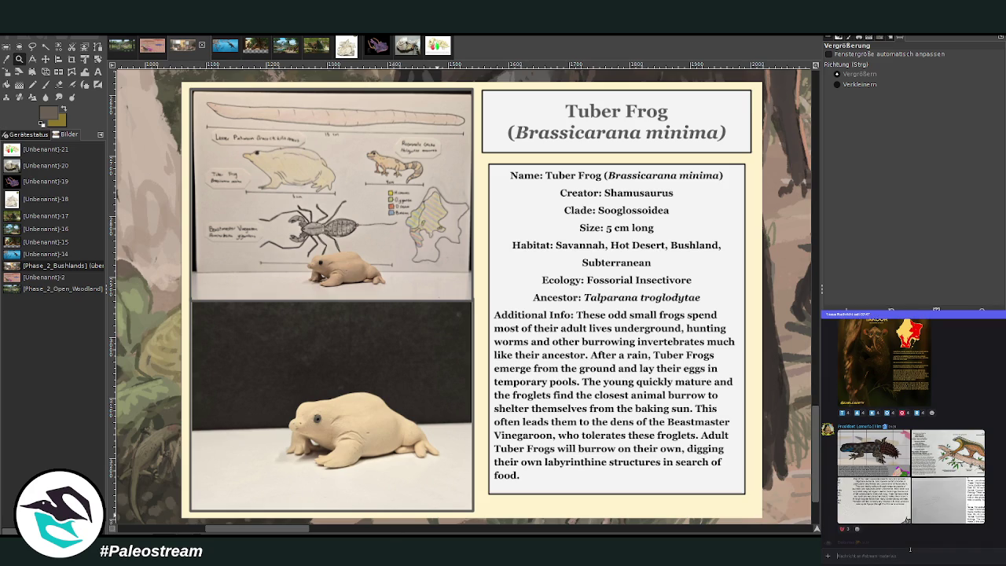
- Open the Scale dialog on the Tuber Frog card layer (7599×3472 px)
scroll(846, 513, "up", 3)
scroll(845, 512, "up", 2)
scroll(845, 513, "up", 2)
scroll(846, 512, "up", 2)
scroll(838, 523, "down", 5)
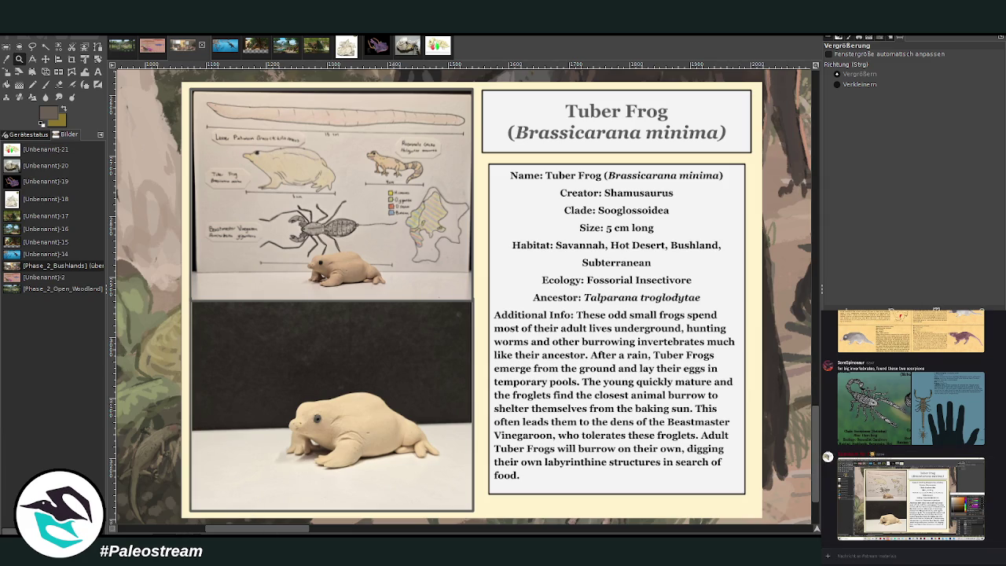
left_click(6, 71)
left_click(249, 299)
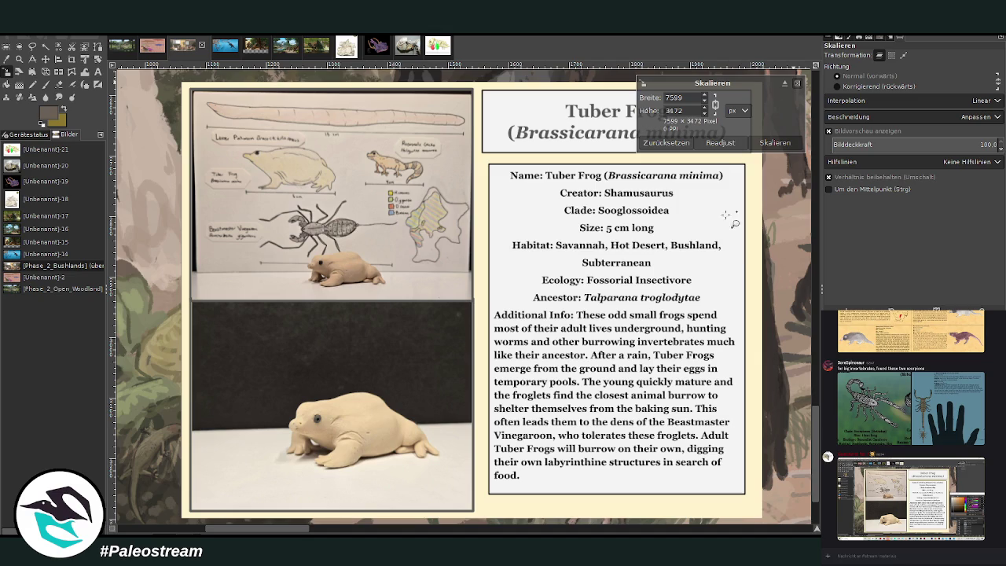
- Shrink the Tuber Frog card layer to 434×326 px
left_click(798, 84)
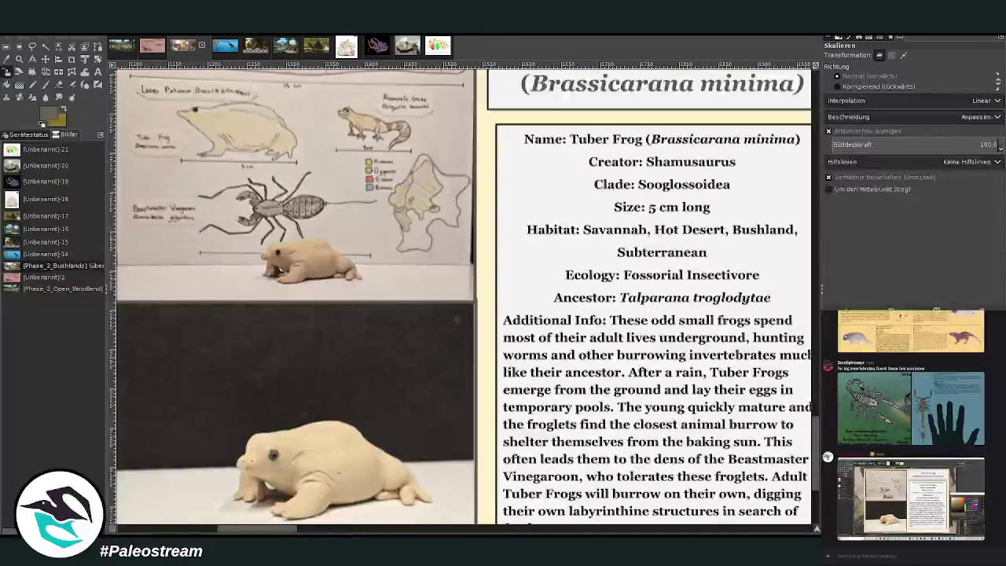
key("shift+ctrl+j")
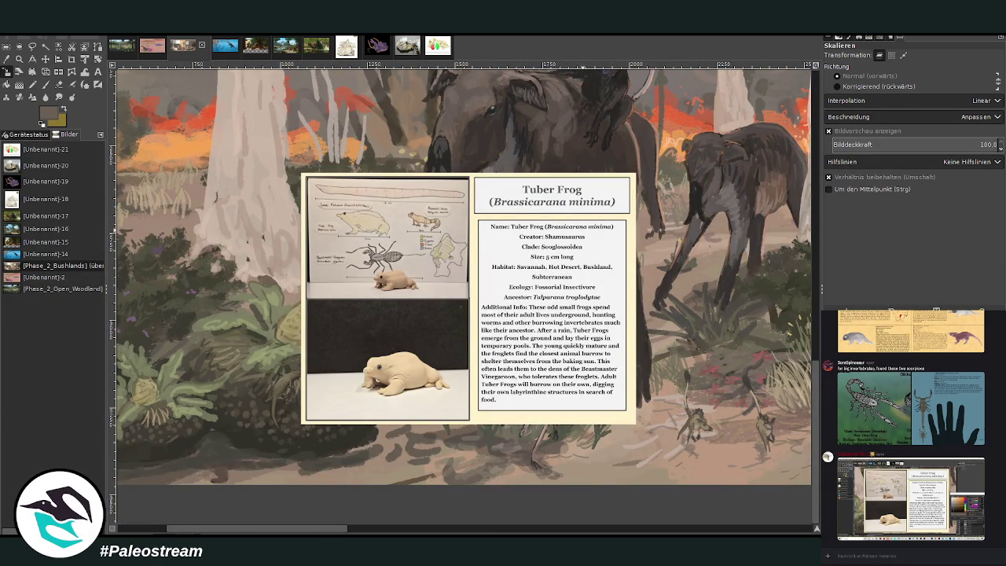
left_click_drag(424, 293, 354, 392)
left_click(764, 142)
- Move the shrunken card up just above the leafy plants and zoom in on them
key("m")
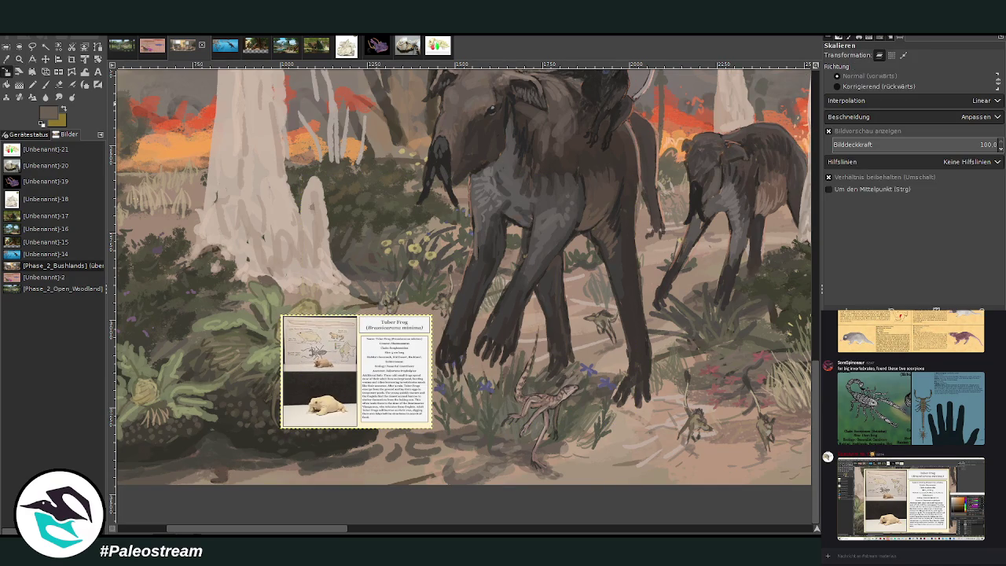
left_click_drag(346, 363, 356, 317)
key("z")
left_click_drag(181, 260, 413, 512)
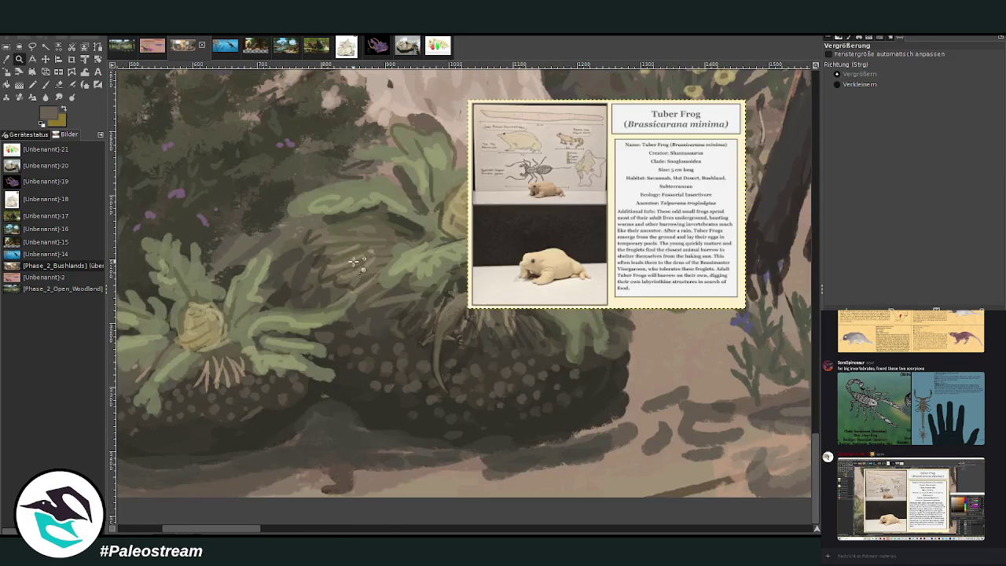
- Sample the frog's beige from the painting as the Chalk 03 brush colour
left_click_drag(288, 99, 640, 478)
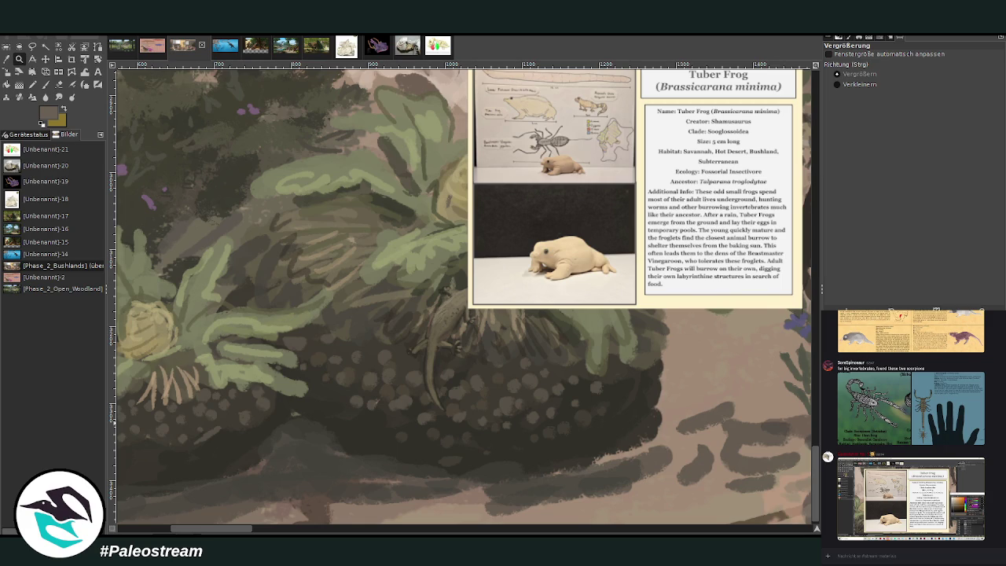
left_click(7, 60)
left_click(572, 254)
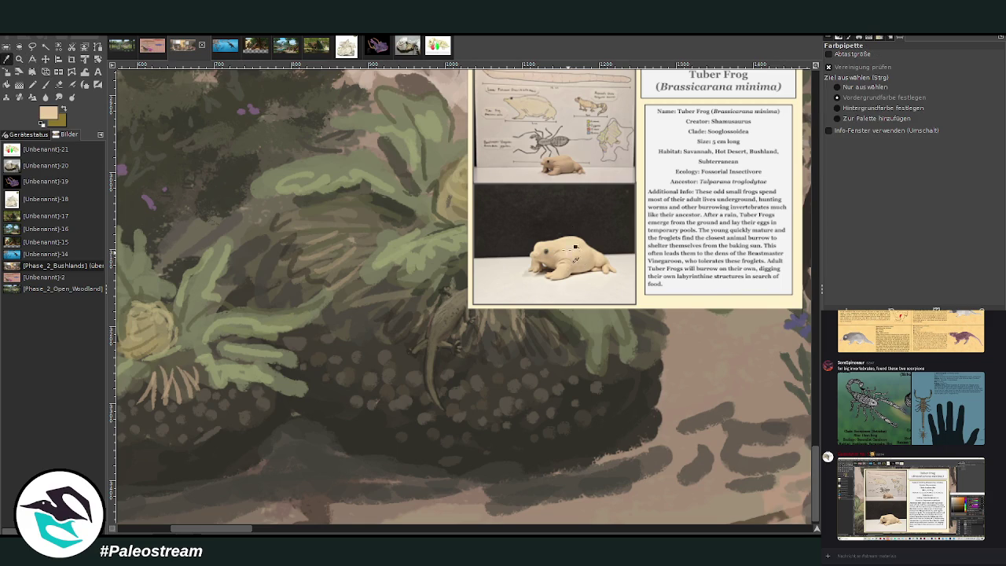
left_click(46, 84)
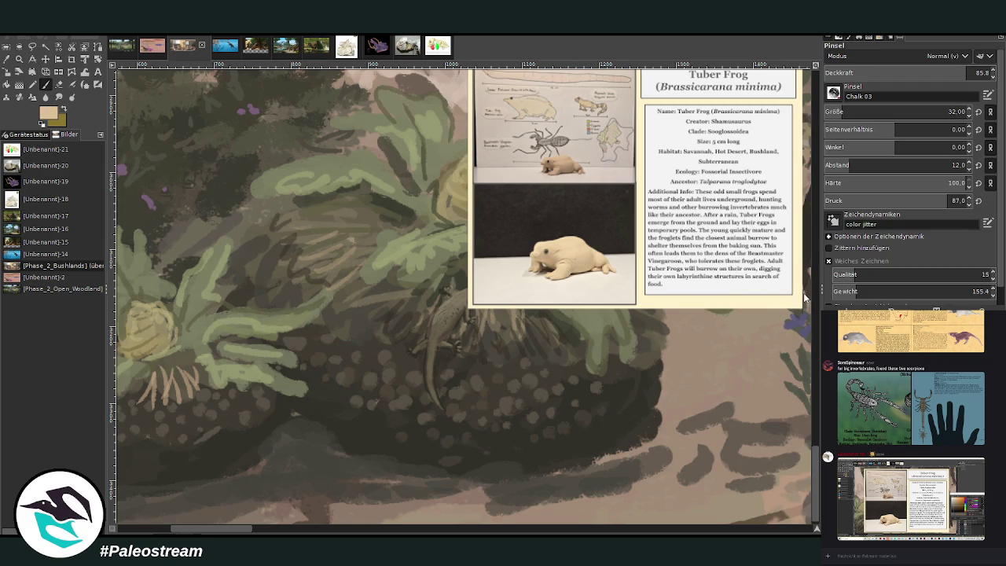
left_click(955, 112)
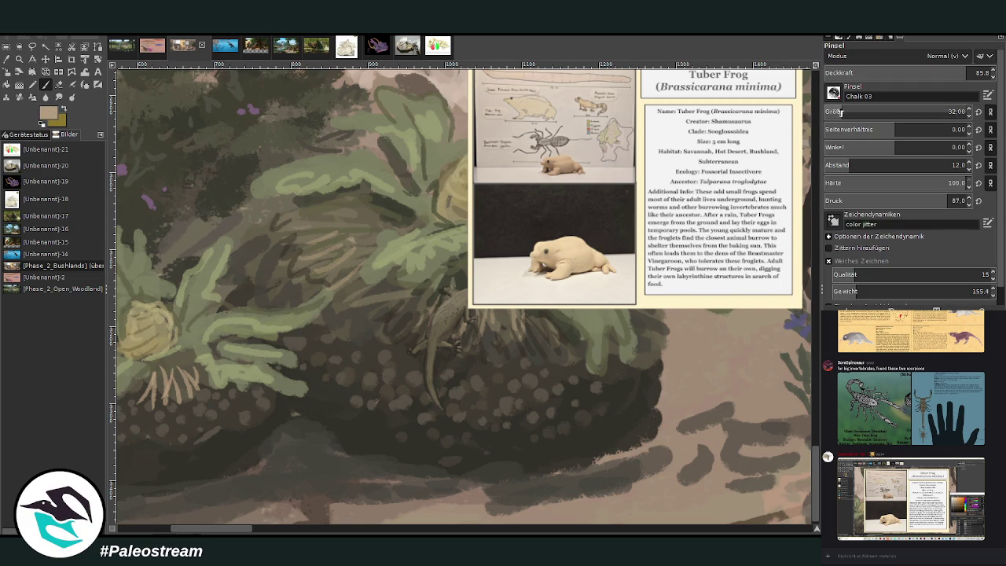
- Paint small pale frogs on the ground below the bushes and lower opacity to 73.8
left_click_drag(411, 477, 417, 482)
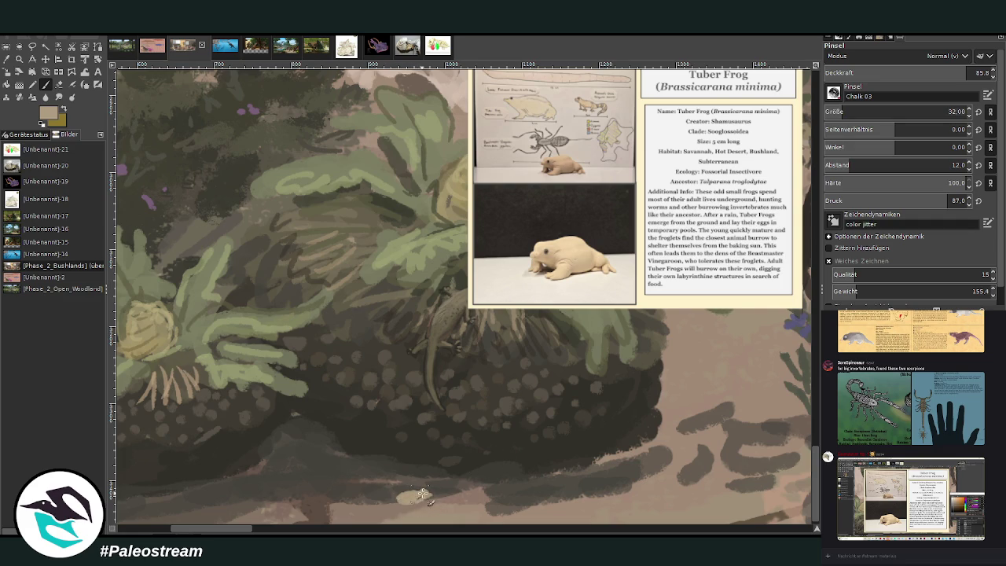
left_click_drag(425, 496, 416, 487)
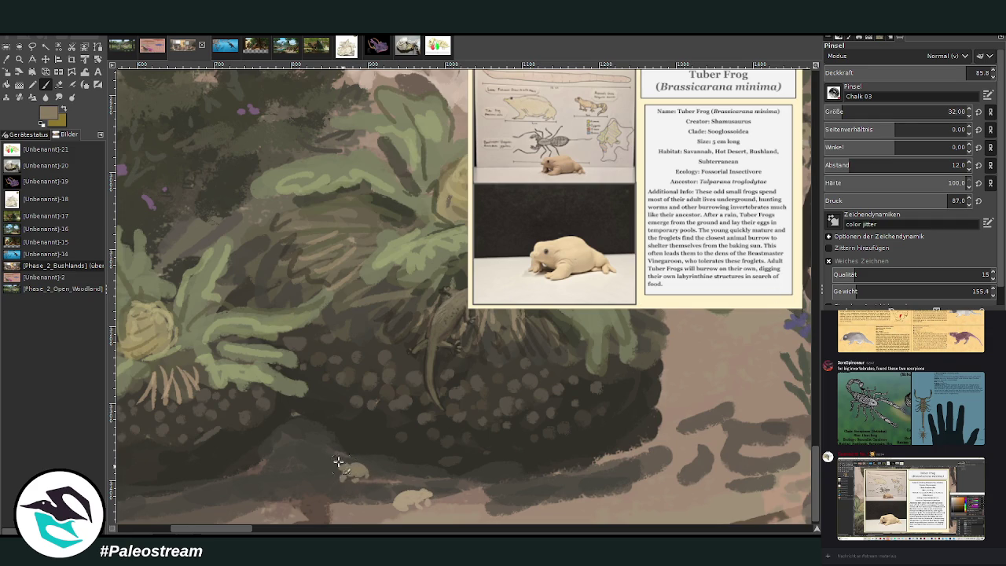
left_click_drag(343, 472, 348, 464)
left_click_drag(265, 474, 275, 474)
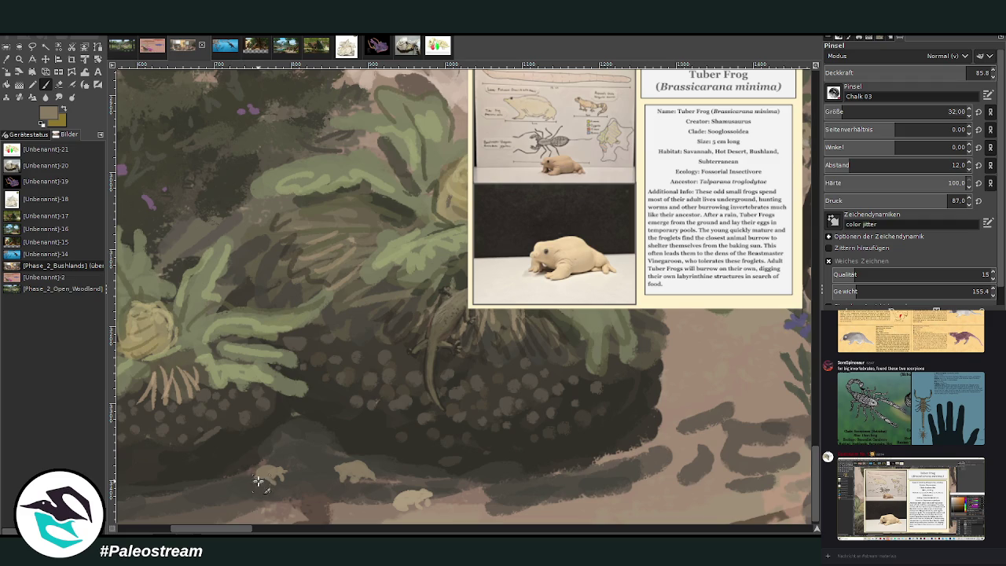
left_click(947, 72)
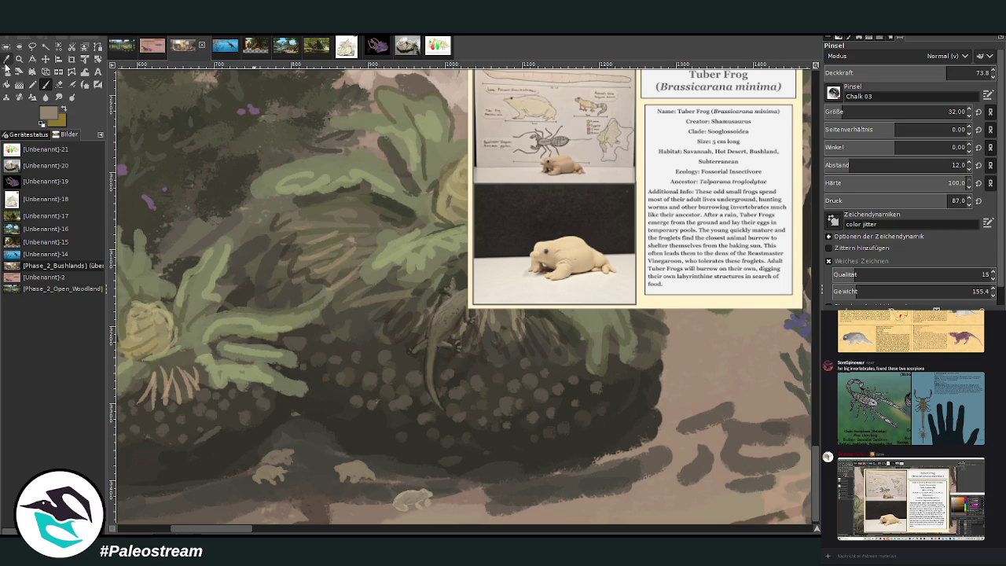
left_click(513, 491, "ctrl")
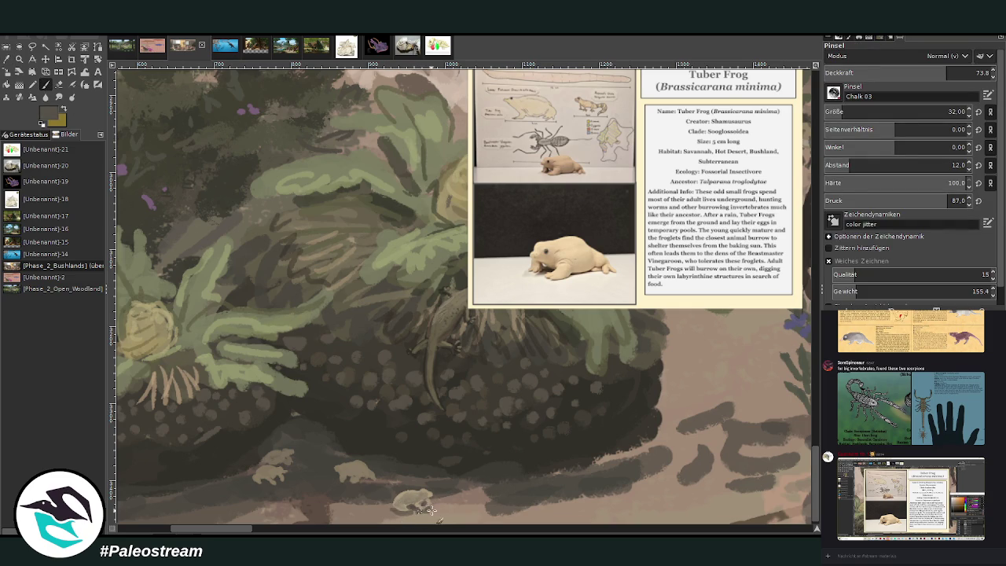
- Sample a dark shade from the bush and paint a shadow along the ground beside it
left_click(536, 436, "ctrl")
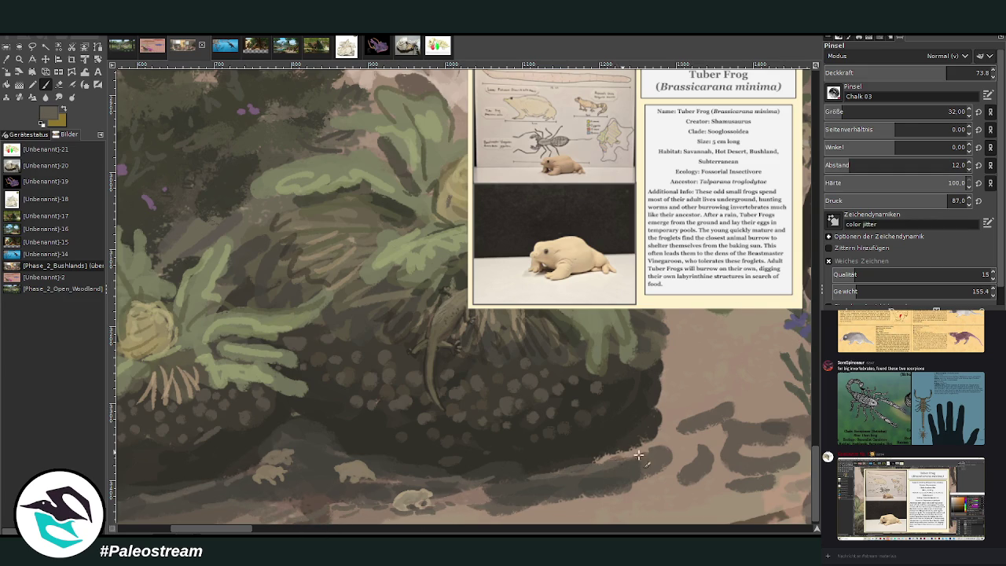
mouse_move(643, 425)
left_mouse_down()
mouse_move(591, 479)
mouse_move(524, 511)
mouse_move(503, 509)
left_mouse_up()
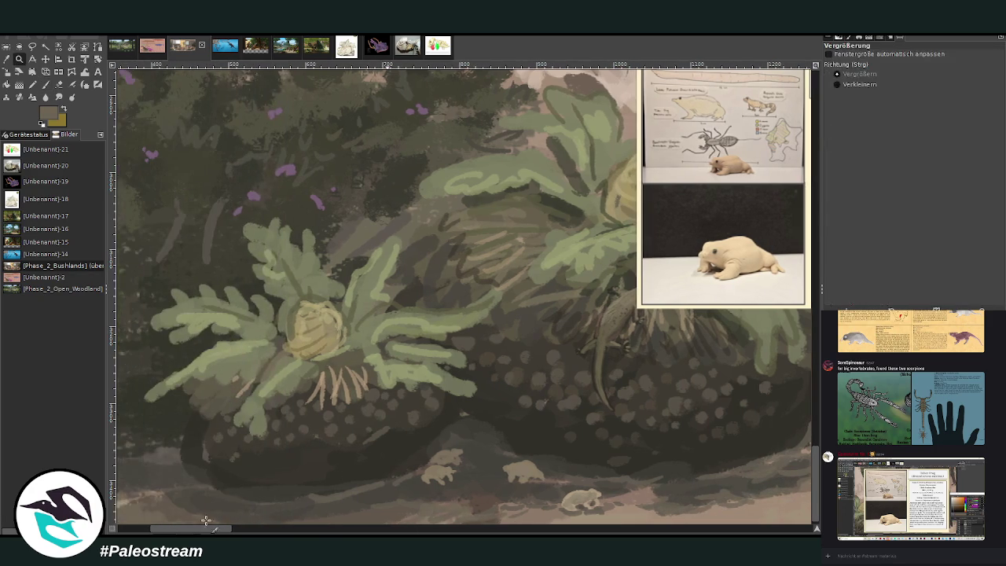
scroll(235, 527, "right", 2)
left_click_drag(242, 533, 250, 533)
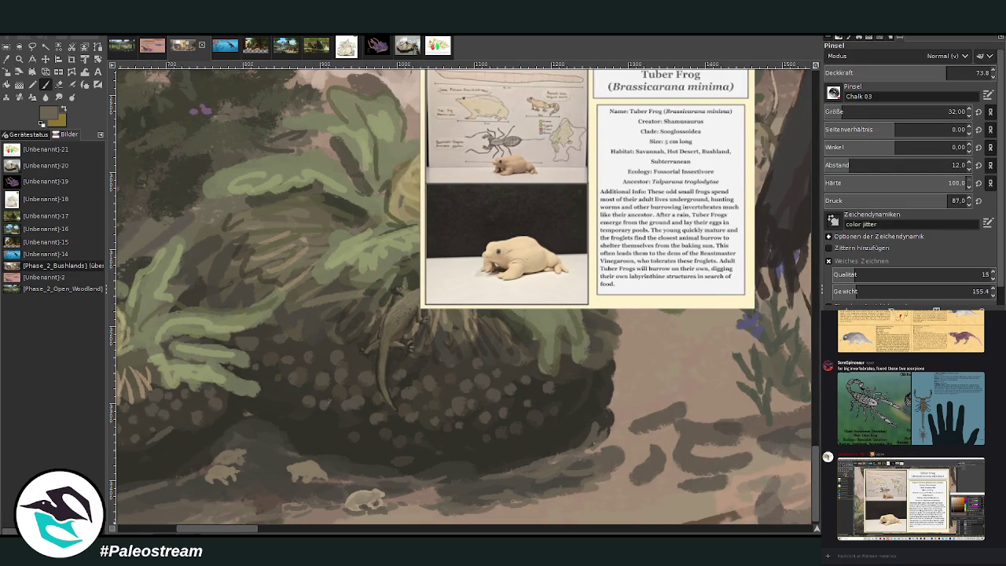
left_click(956, 112)
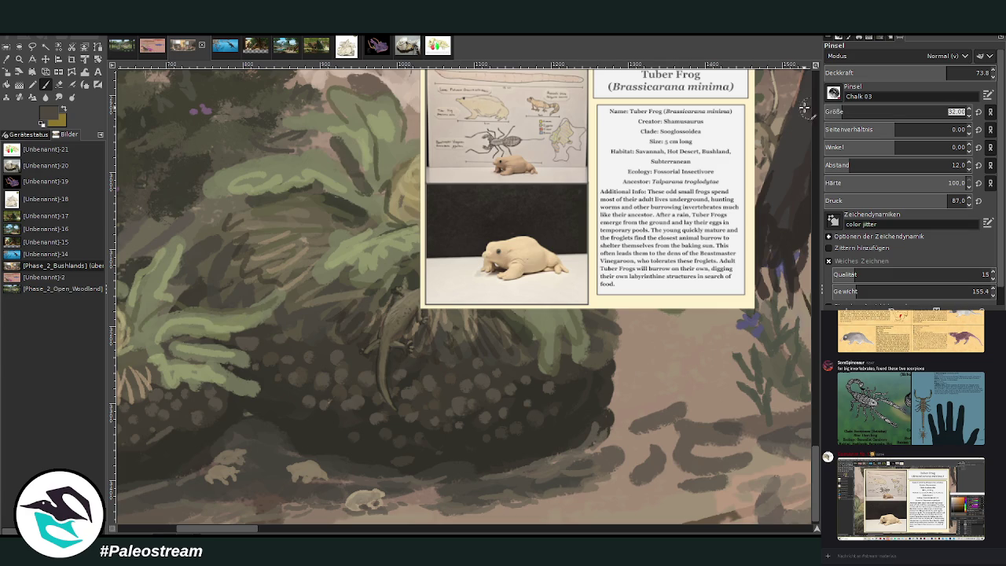
key("Return")
scroll(462, 306, "down", 3)
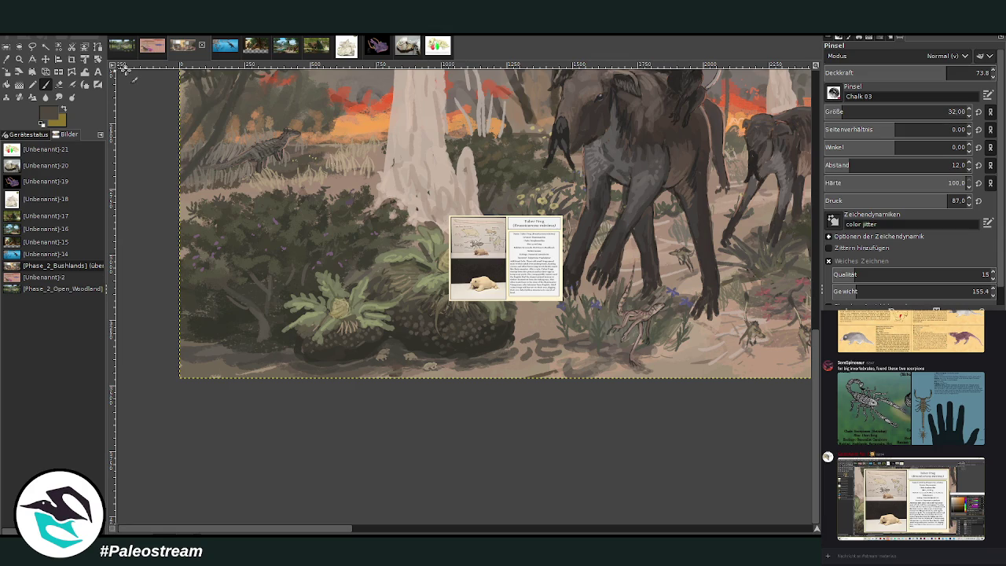
- Zoom in on the frogs, sample dark shades, and paint dark ground around them with a size-54 brush
scroll(818, 425, "up", 3)
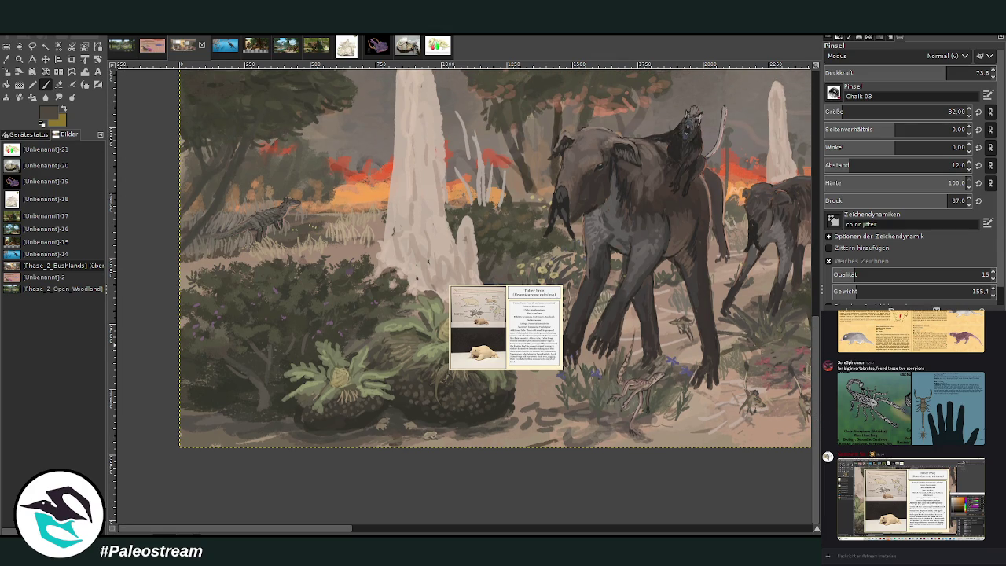
key("z")
left_click_drag(315, 263, 526, 488)
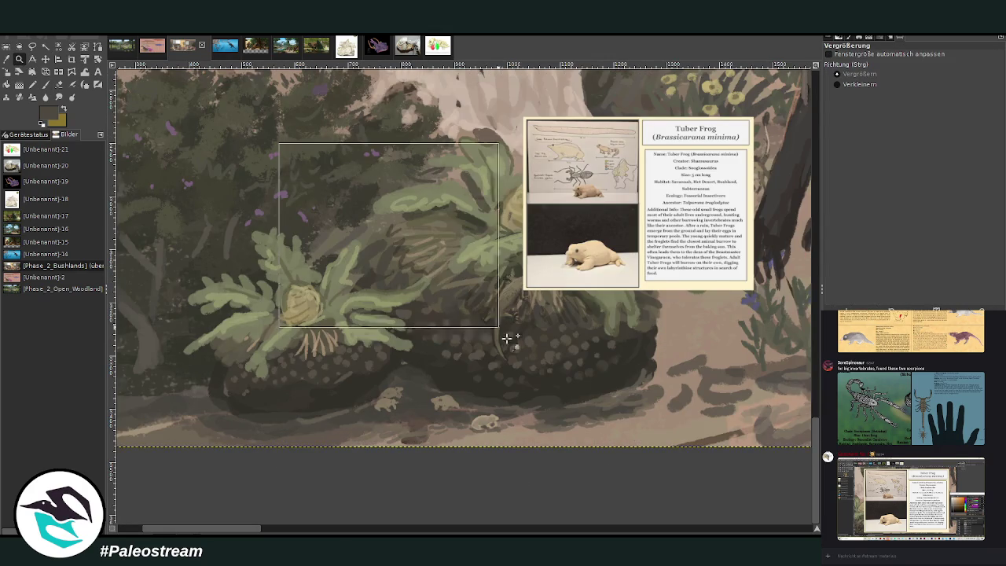
left_click_drag(278, 142, 640, 509)
key("o")
left_click(383, 365)
left_click(343, 349)
key("p")
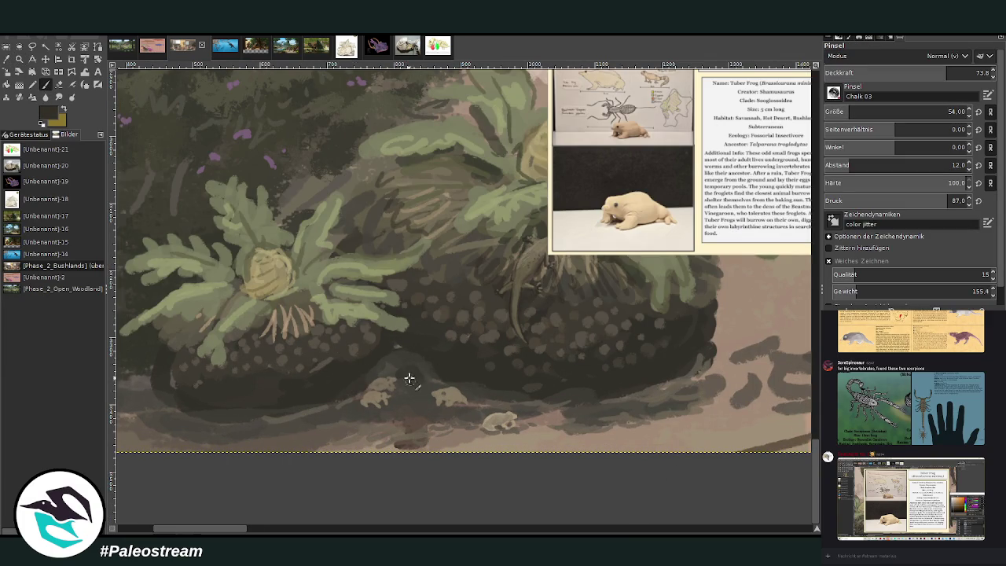
left_click_drag(407, 375, 424, 380)
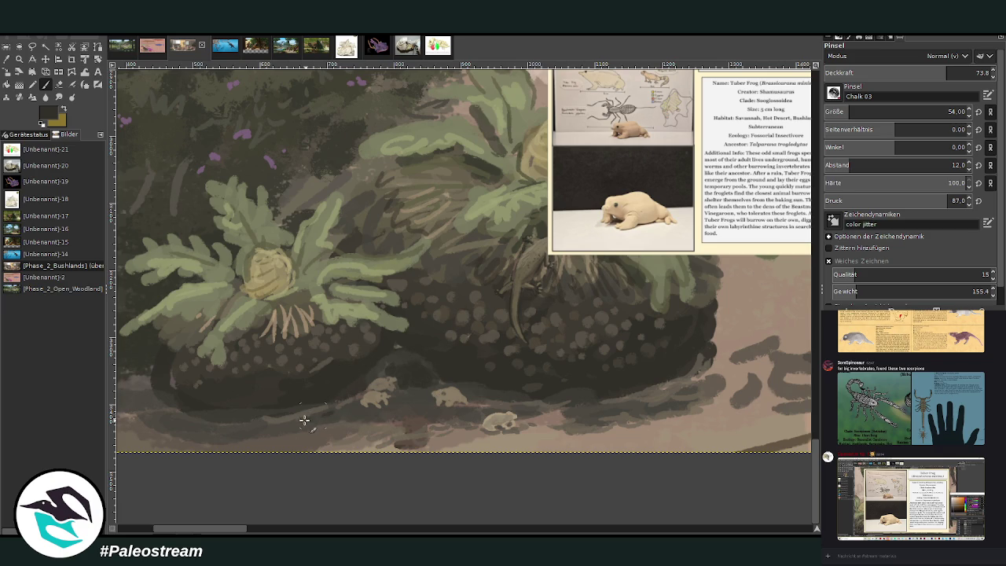
scroll(214, 417, "down", 2)
scroll(214, 418, "down", 2)
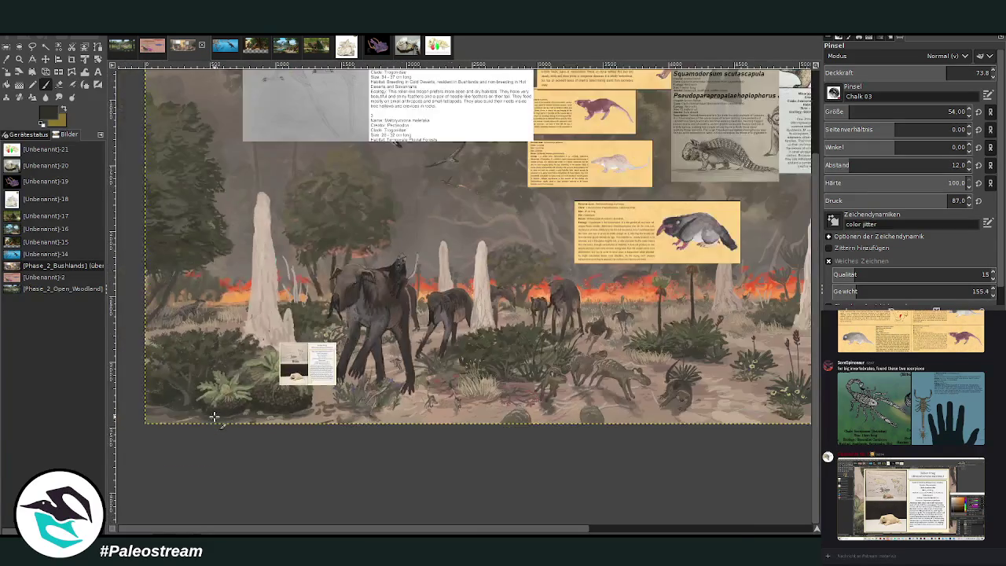
- Paint light grass blades on the grass clump and beside the red plants with a size-36 brush
scroll(213, 417, "down", 1)
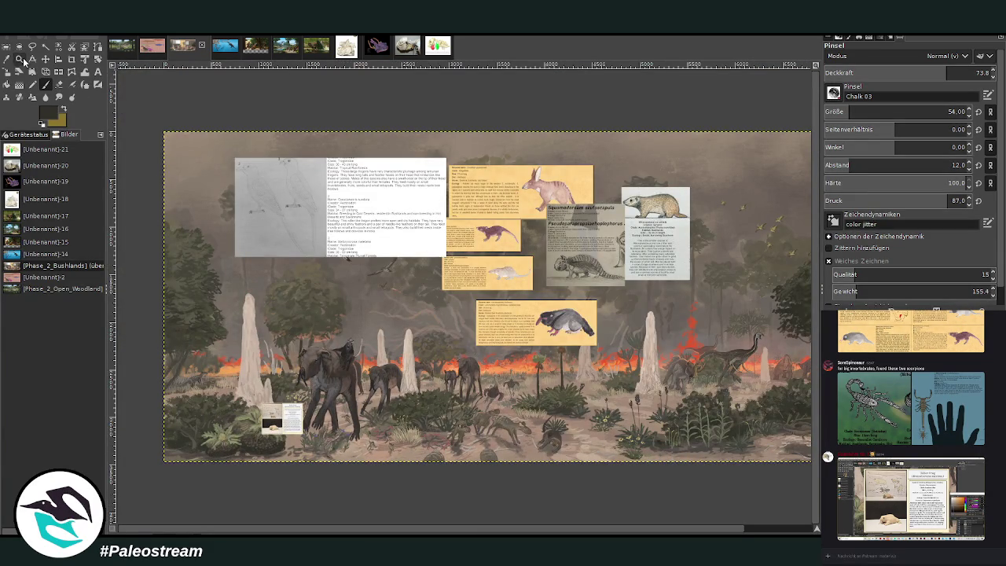
left_click(18, 59)
left_click_drag(384, 367, 487, 478)
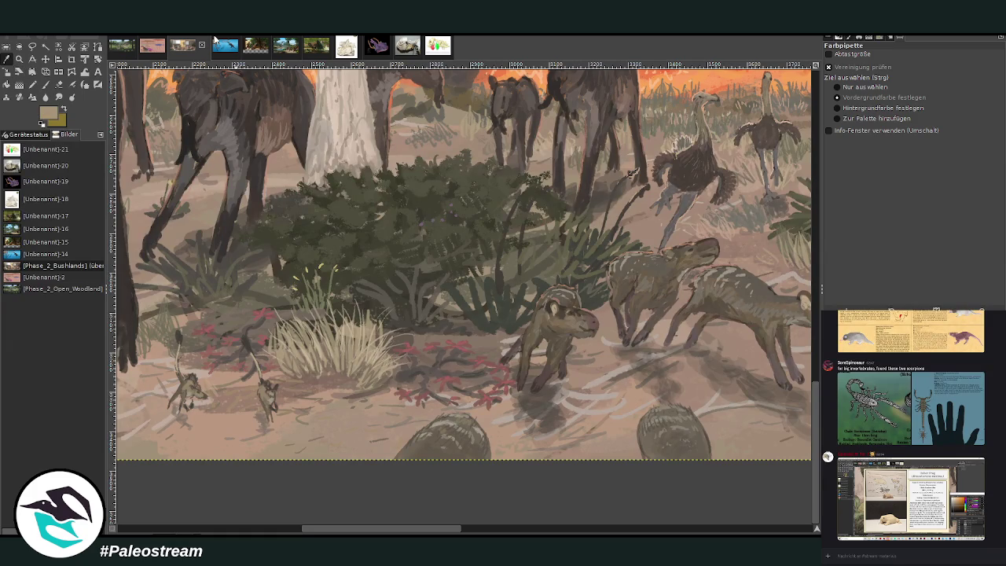
left_click(45, 84)
key("bracketleft")
key("bracketleft")
key("bracketleft")
key("bracketleft")
key("bracketleft")
key("bracketleft")
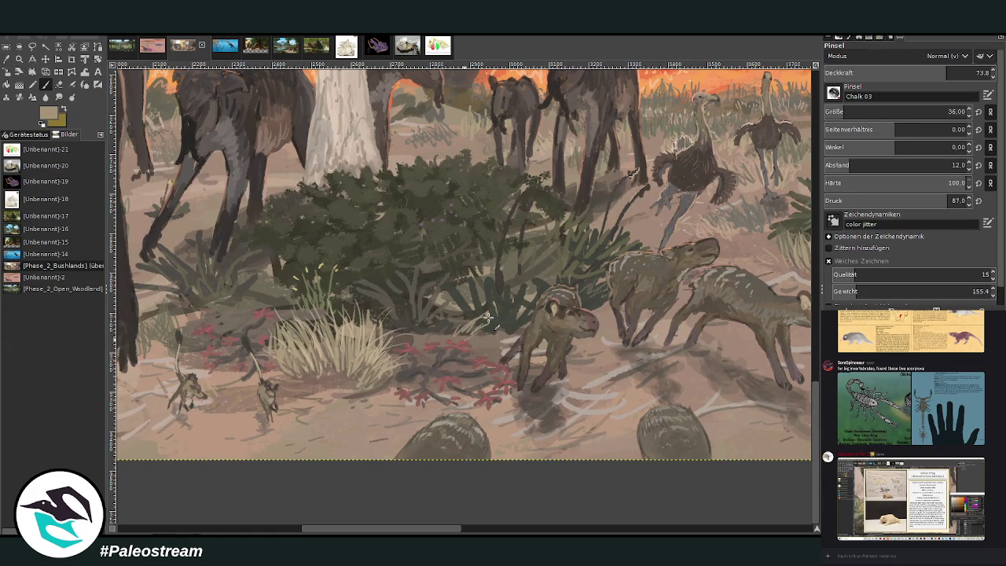
mouse_move(453, 336)
left_mouse_down()
mouse_move(445, 319)
mouse_move(432, 321)
mouse_move(450, 302)
mouse_move(467, 325)
mouse_move(471, 305)
left_mouse_up()
mouse_move(488, 338)
left_mouse_down()
mouse_move(503, 297)
mouse_move(486, 284)
left_mouse_up()
left_click_drag(455, 333, 445, 290)
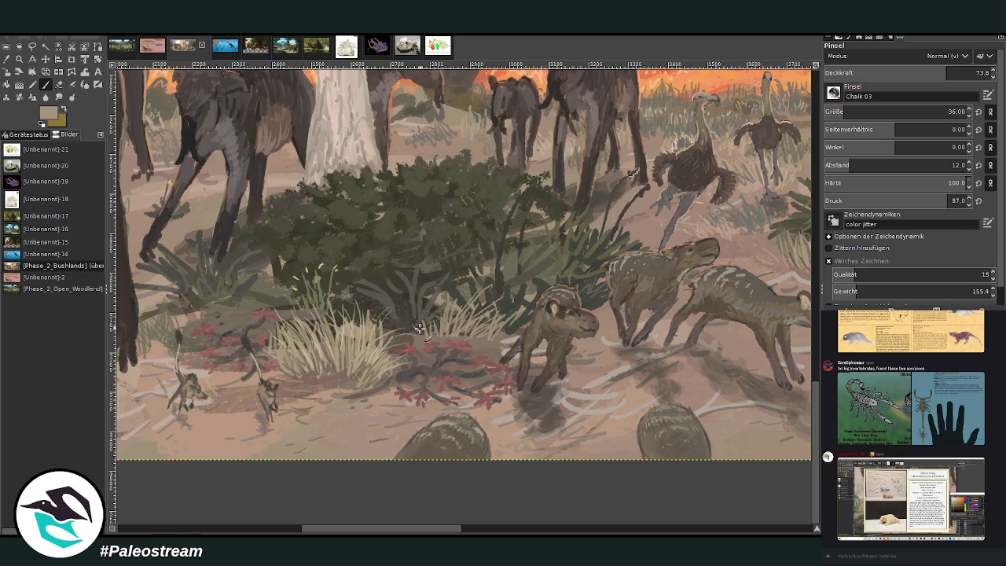
mouse_move(237, 307)
left_mouse_down()
mouse_move(241, 269)
mouse_move(250, 265)
mouse_move(236, 283)
mouse_move(246, 267)
mouse_move(275, 276)
left_mouse_up()
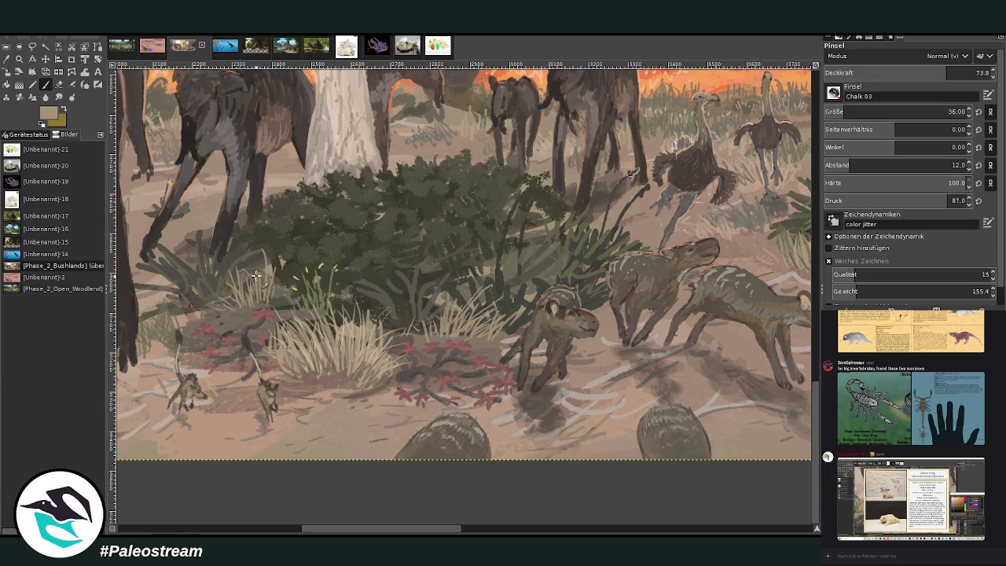
scroll(295, 270, "right", 6)
scroll(302, 272, "right", 4)
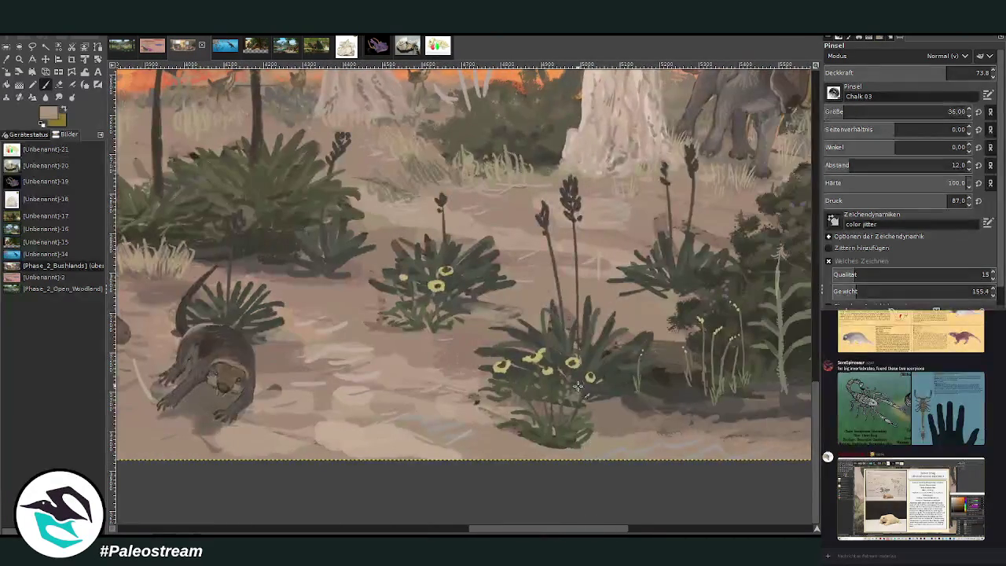
- Paint light grass blades beside the dark agave and around the central plant's base
left_click_drag(305, 292, 289, 258)
left_click_drag(310, 291, 318, 264)
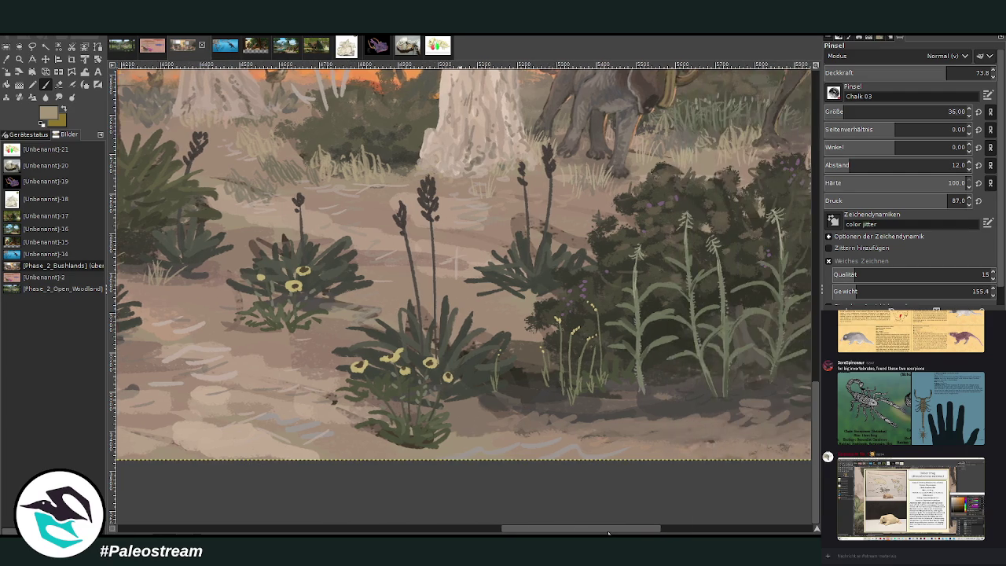
left_click_drag(576, 528, 617, 528)
mouse_move(601, 420)
left_mouse_down()
mouse_move(598, 389)
mouse_move(621, 387)
mouse_move(572, 405)
left_mouse_up()
mouse_move(481, 421)
left_mouse_down()
mouse_move(472, 391)
mouse_move(503, 396)
mouse_move(452, 404)
mouse_move(483, 404)
left_mouse_up()
left_click_drag(403, 451, 408, 437)
left_click_drag(391, 449, 380, 434)
left_click_drag(375, 451, 371, 437)
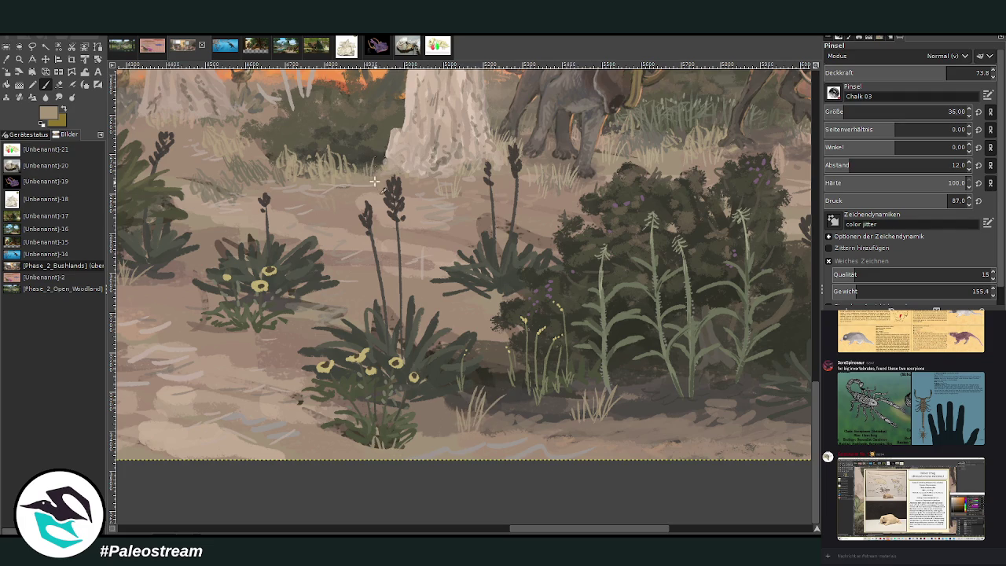
- Further right, thicken the right-hand grass tuft with more light blades
scroll(482, 263, "right", 1)
scroll(481, 263, "right", 4)
left_click_drag(523, 428, 525, 403)
mouse_move(518, 425)
left_mouse_down()
mouse_move(531, 388)
mouse_move(506, 389)
mouse_move(510, 406)
mouse_move(550, 417)
left_mouse_up()
mouse_move(437, 430)
left_mouse_down()
mouse_move(431, 400)
mouse_move(419, 406)
mouse_move(456, 420)
left_mouse_up()
- Add grass tufts beside and below the agave and right of the lizard
scroll(575, 447, "right", 1)
scroll(575, 447, "right", 4)
mouse_move(542, 437)
left_mouse_down()
mouse_move(525, 401)
mouse_move(503, 404)
mouse_move(563, 406)
left_mouse_up()
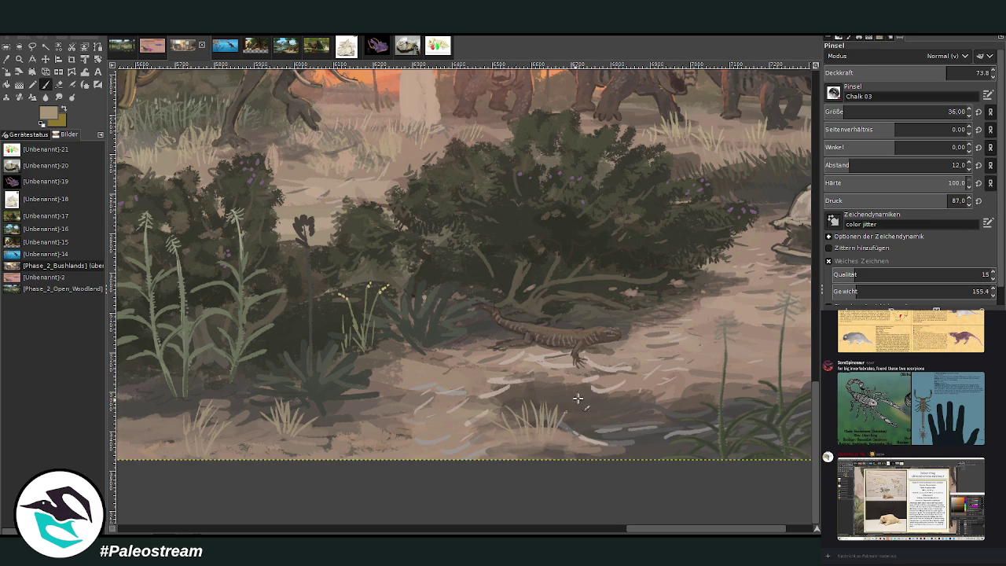
mouse_move(431, 363)
left_mouse_down()
mouse_move(426, 339)
mouse_move(401, 336)
left_mouse_up()
mouse_move(398, 371)
left_mouse_down()
mouse_move(393, 343)
mouse_move(445, 341)
left_mouse_up()
mouse_move(654, 328)
left_mouse_down()
mouse_move(646, 297)
mouse_move(665, 296)
left_mouse_up()
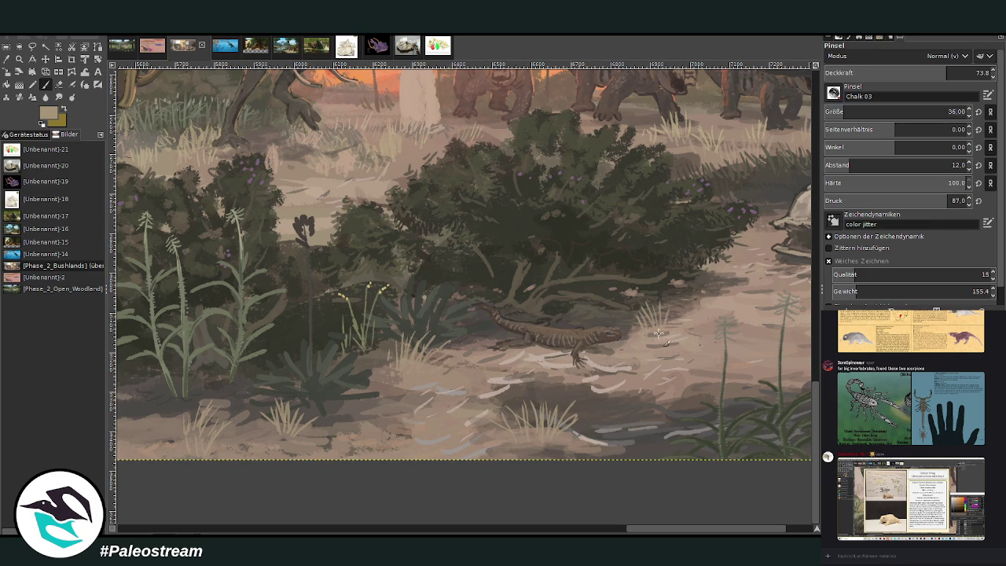
mouse_move(385, 437)
left_mouse_down()
mouse_move(379, 402)
mouse_move(393, 415)
mouse_move(408, 410)
mouse_move(367, 413)
left_mouse_up()
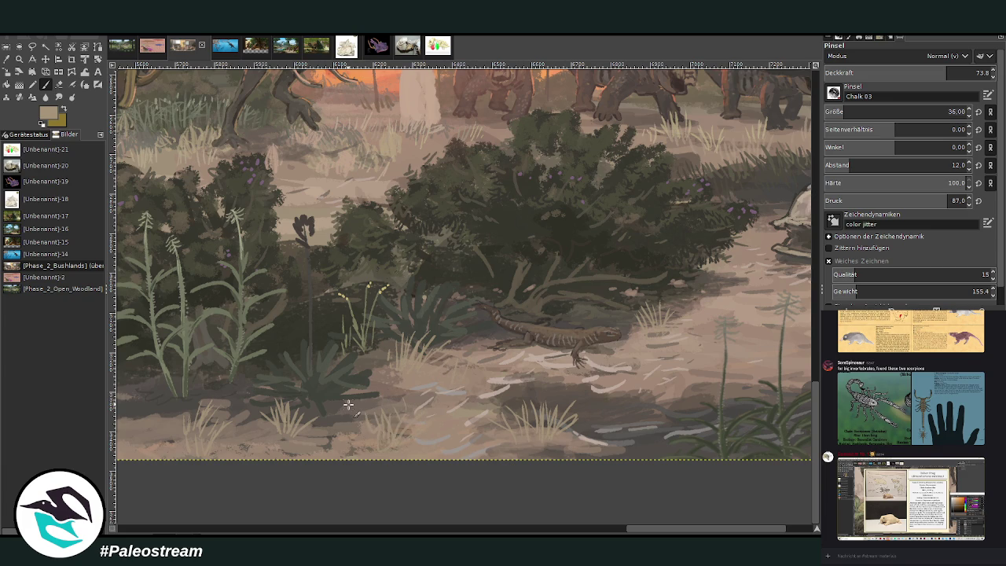
scroll(348, 405, "down", 3)
scroll(348, 405, "down", 1)
scroll(348, 404, "down", 1)
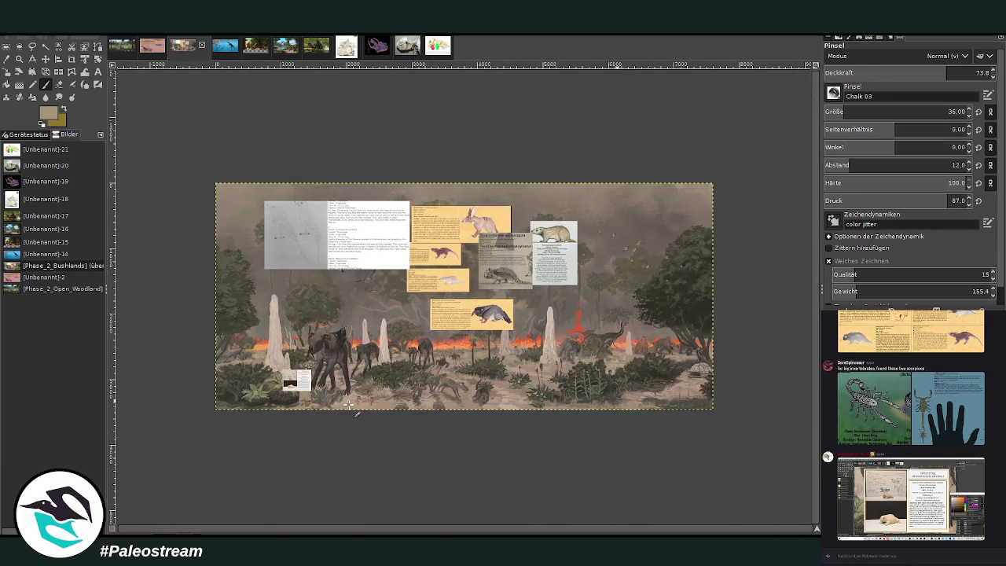
- Zoom into the foreground ground by the otter-like animal and agaves, back on the Paintbrush
key("z")
left_click_drag(473, 367, 531, 422)
key("p")
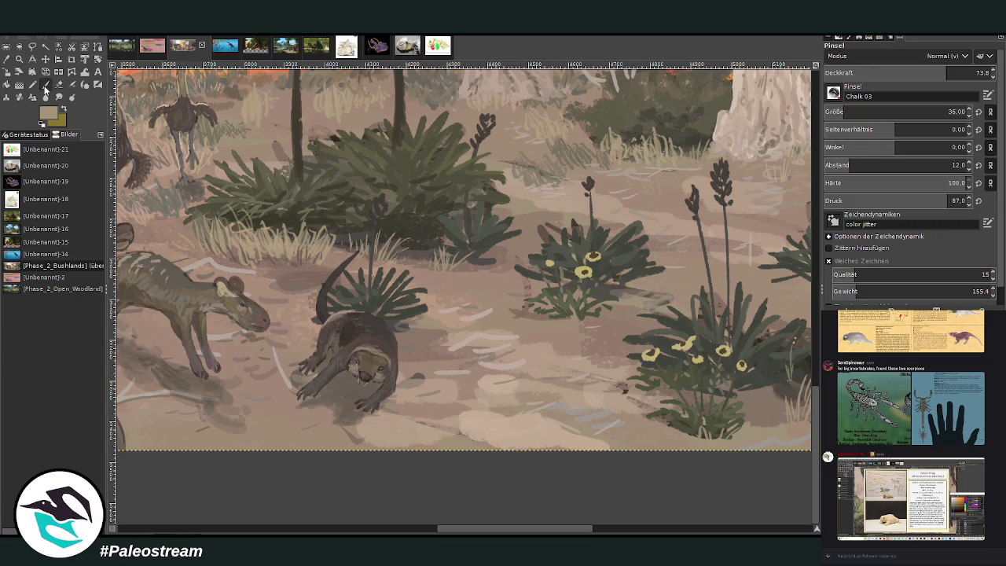
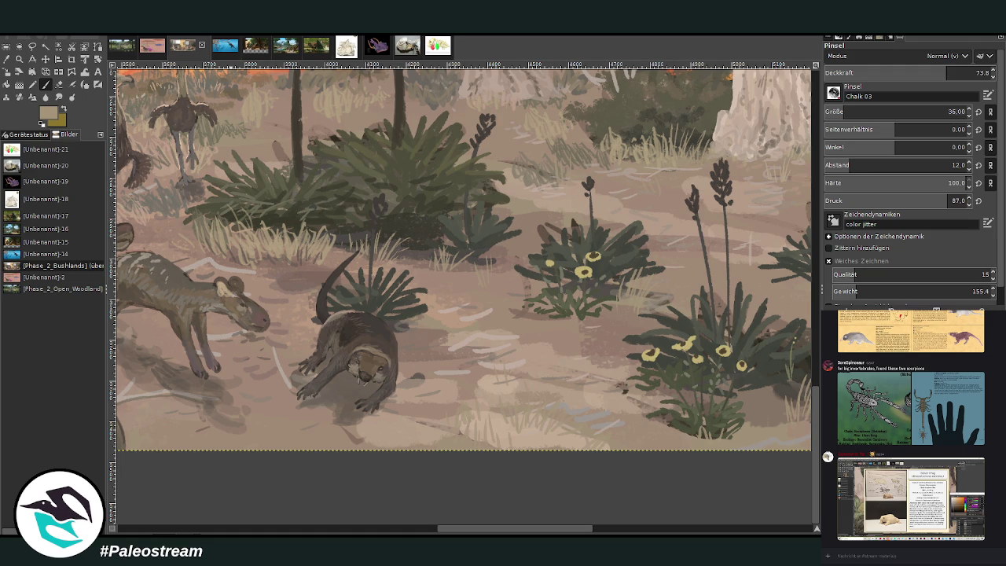
- Zoom onto the trogon reference card and nudge its layer slightly lower
scroll(158, 398, "up", 2)
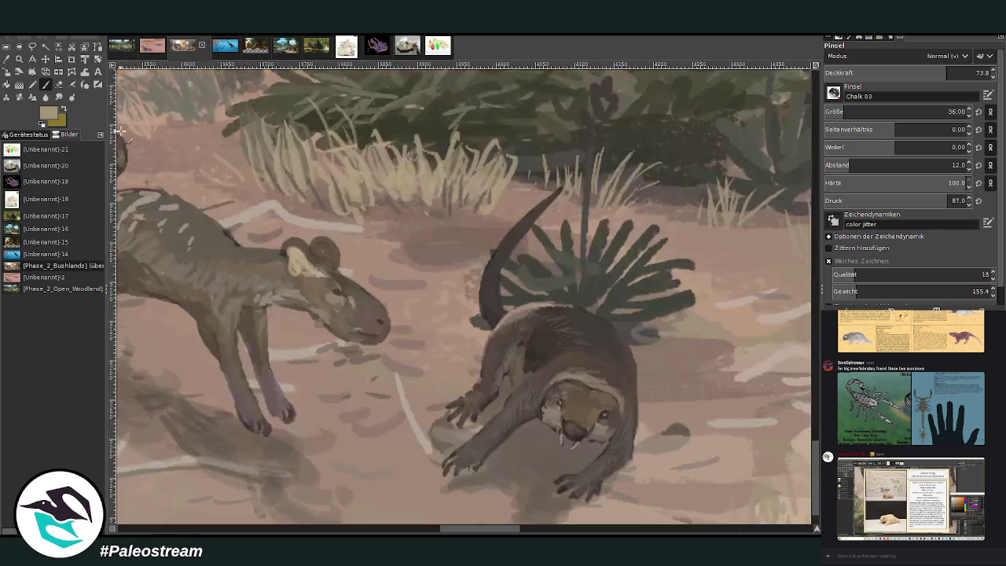
scroll(122, 134, "down", 2)
scroll(122, 134, "down", 2)
scroll(122, 133, "down", 2)
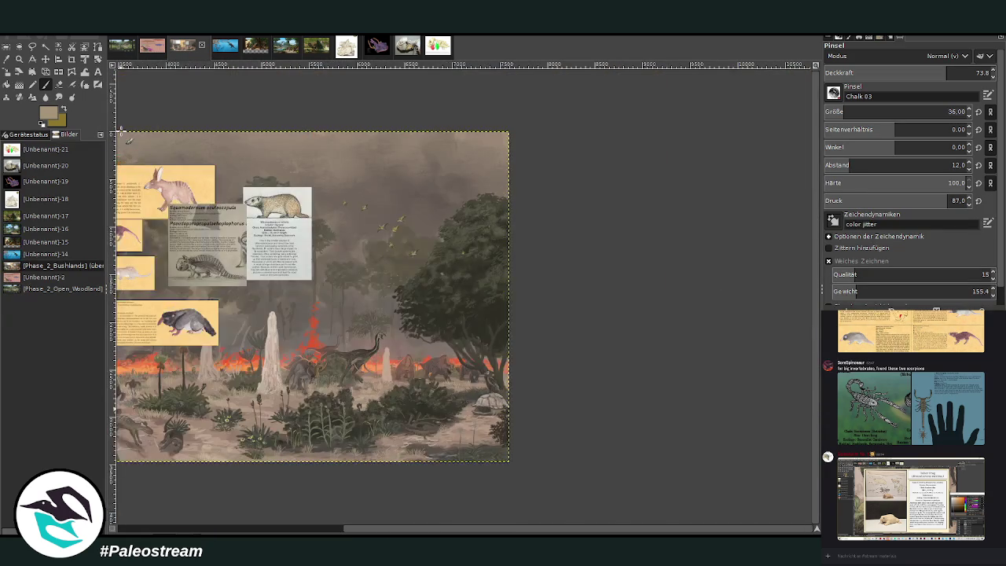
scroll(122, 134, "down", 2)
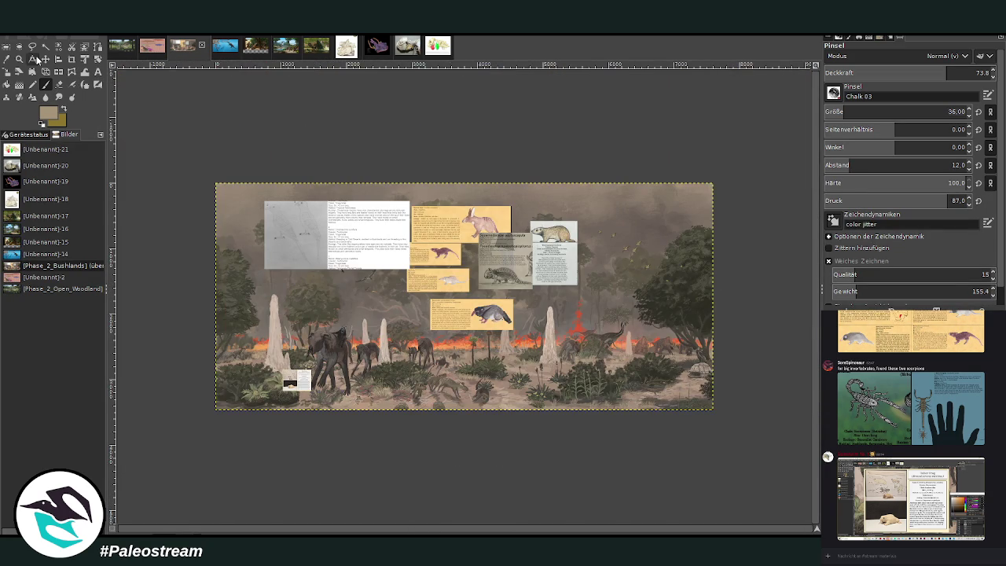
left_click(19, 58)
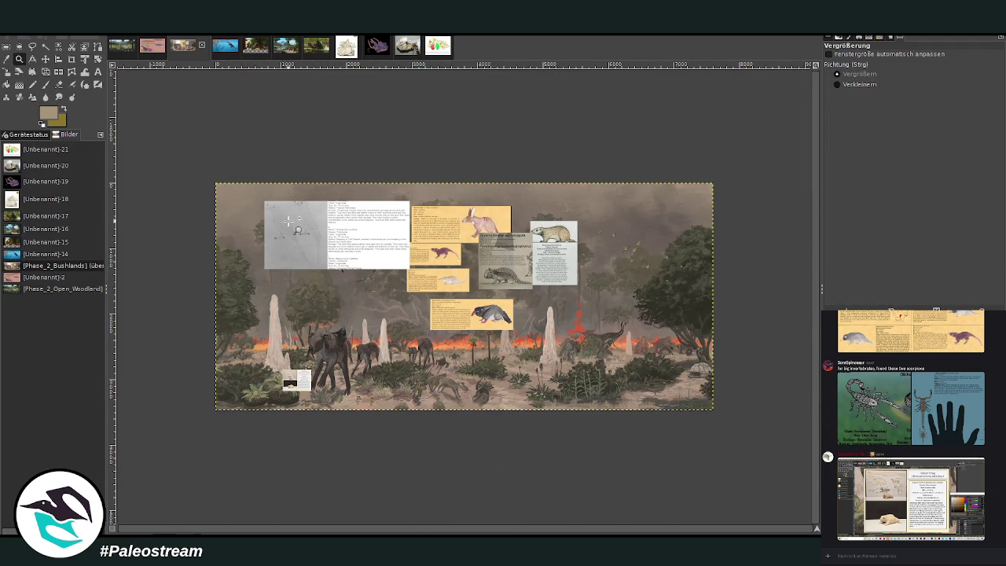
left_click_drag(261, 199, 380, 388)
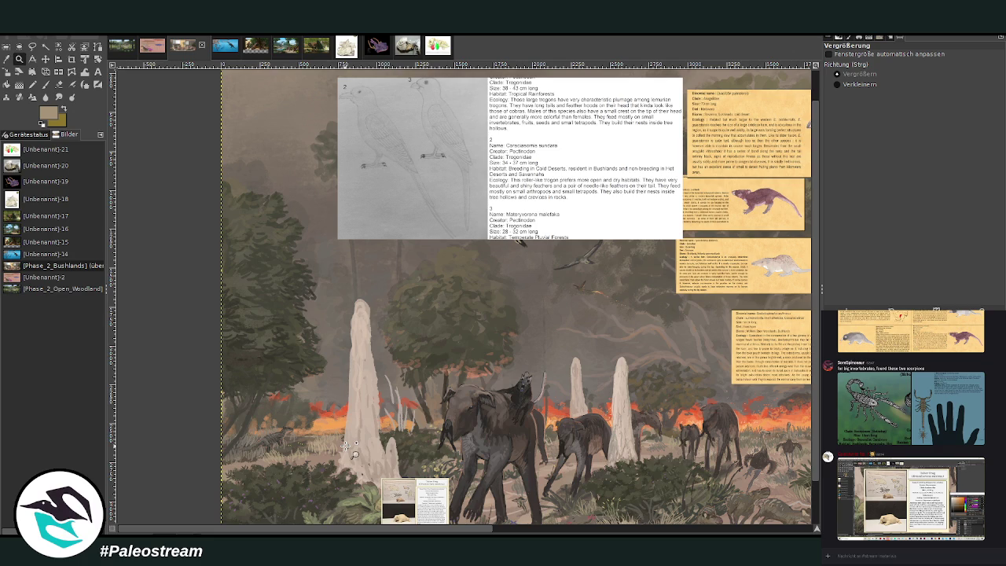
left_click(46, 59)
mouse_move(385, 135)
left_mouse_down()
mouse_move(380, 171)
mouse_move(364, 153)
left_mouse_up()
key("z")
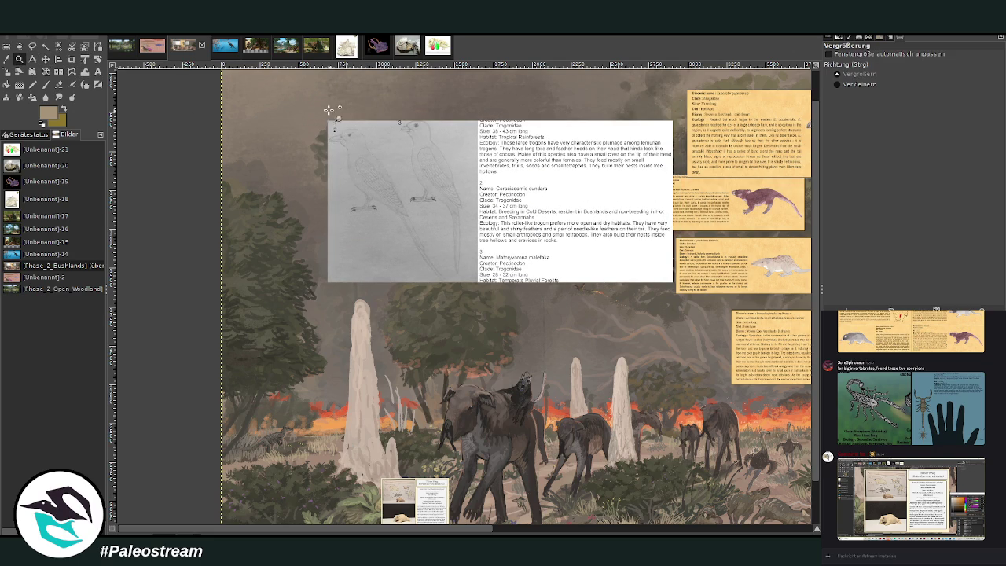
- Zoom in closer to inspect the bird sketches and species text on the card
left_click_drag(334, 115, 593, 345)
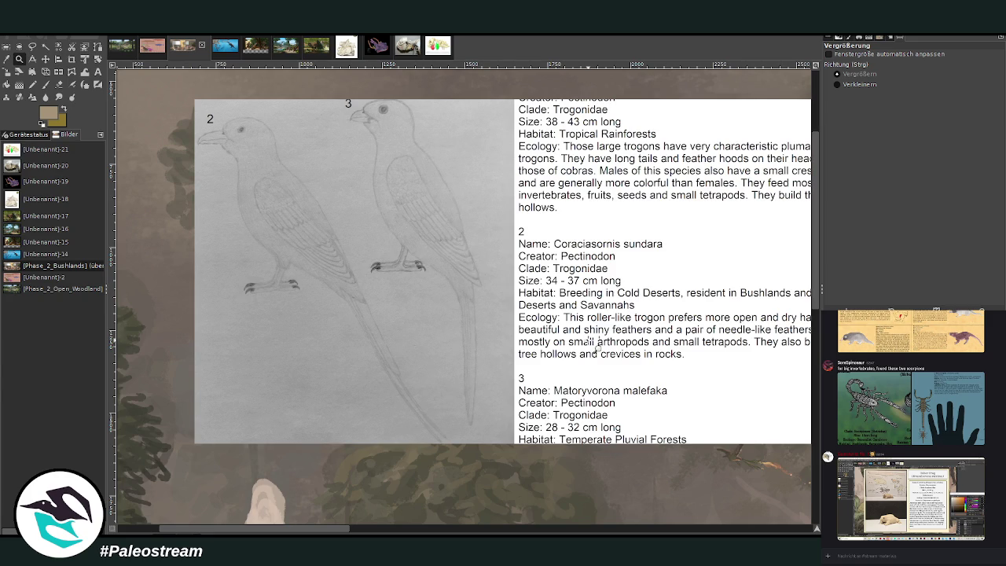
left_click_drag(326, 532, 342, 532)
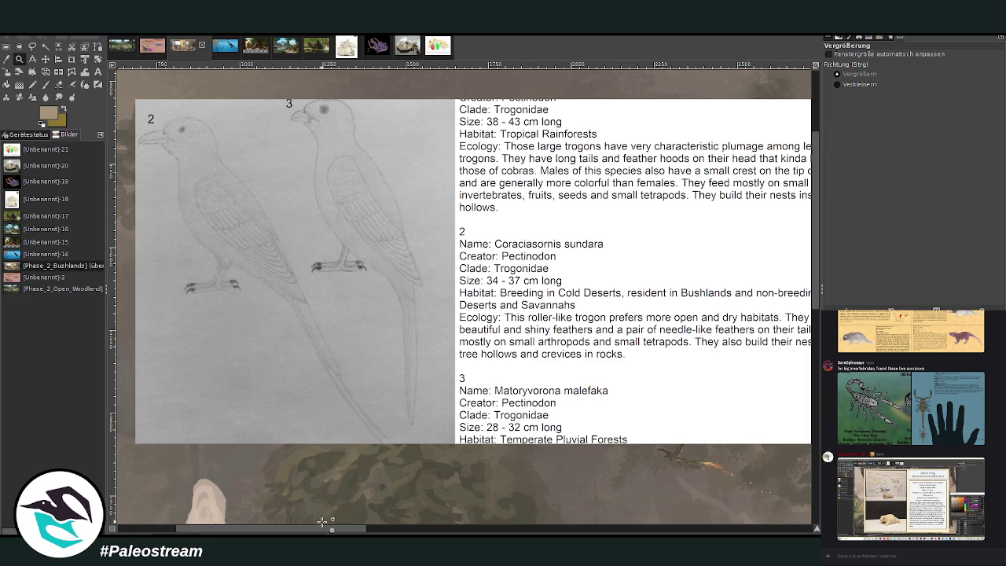
scroll(337, 498, "right", 3)
scroll(464, 297, "right", 1)
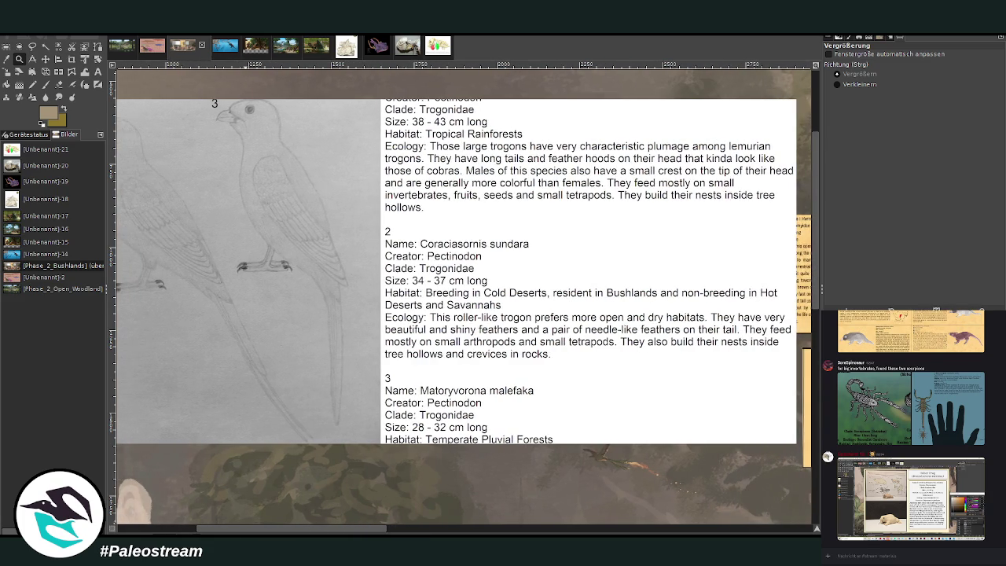
scroll(464, 297, "left", 3)
scroll(464, 297, "right", 1)
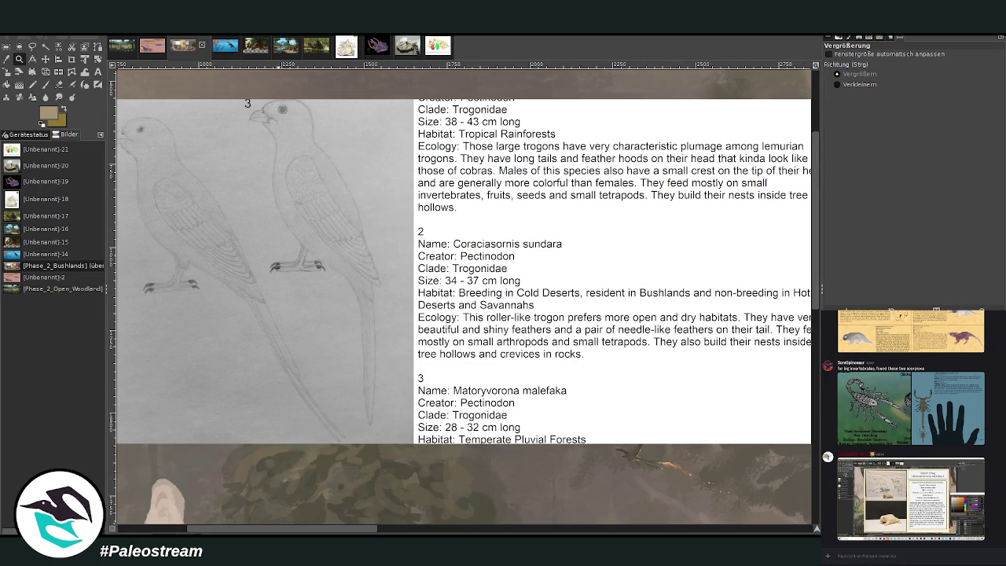
scroll(464, 297, "right", 1)
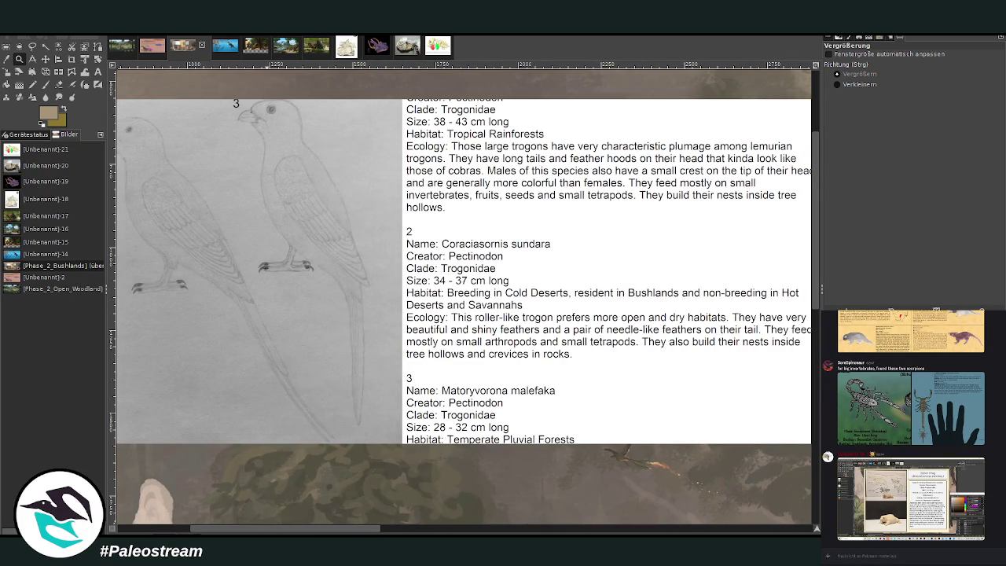
scroll(464, 297, "left", 1)
scroll(463, 297, "left", 2)
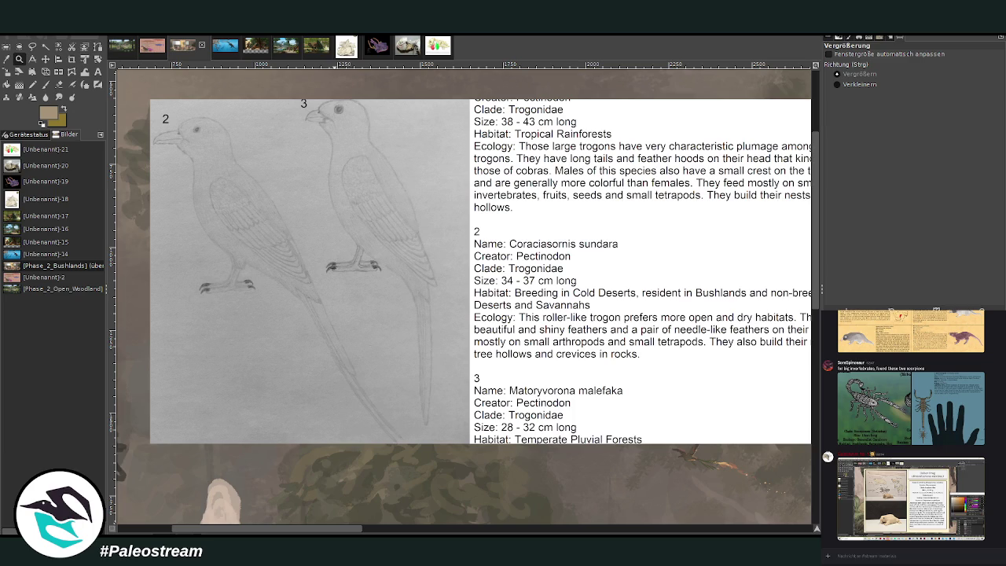
scroll(464, 298, "left", 1)
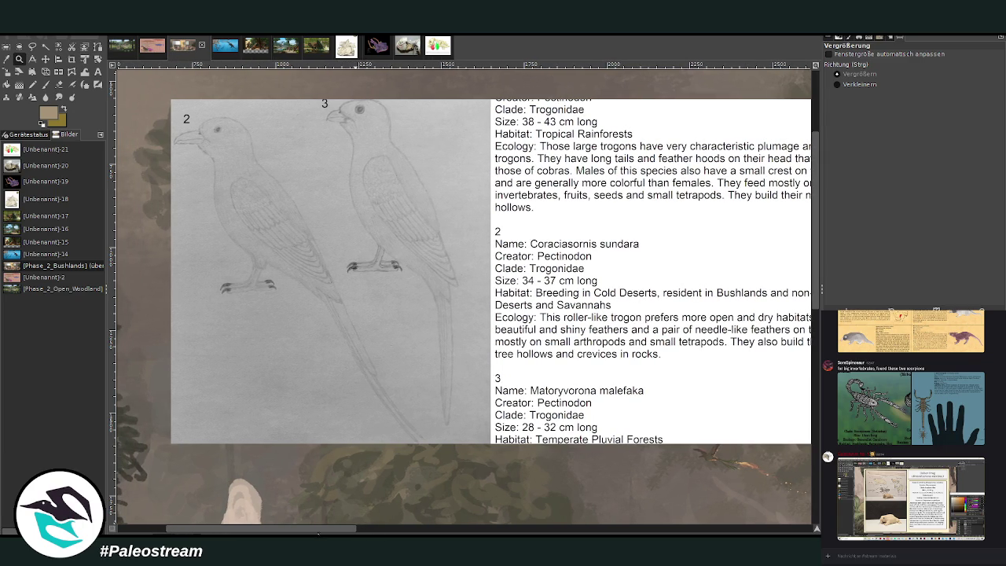
key("ctrl+a")
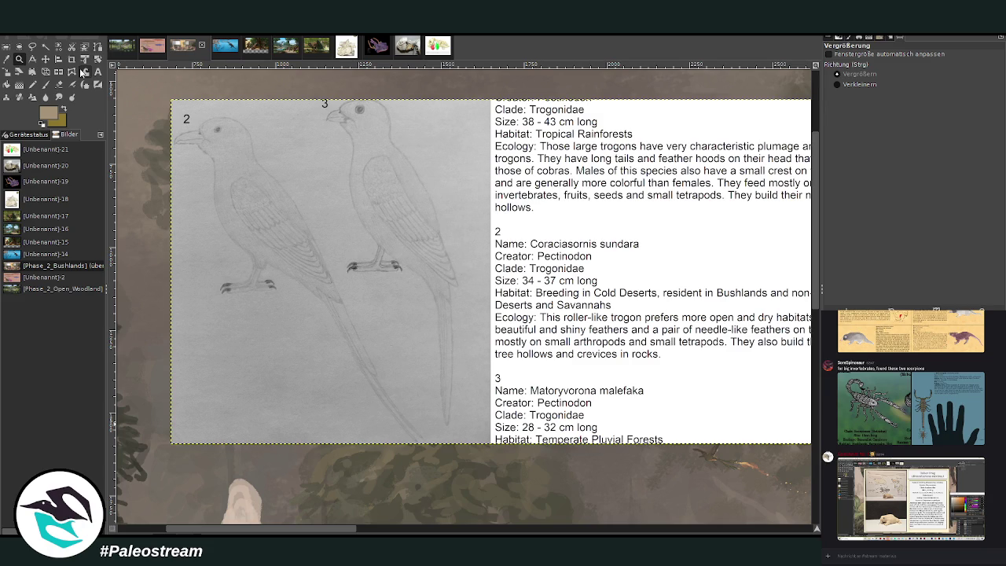
left_click_drag(182, 116, 686, 487)
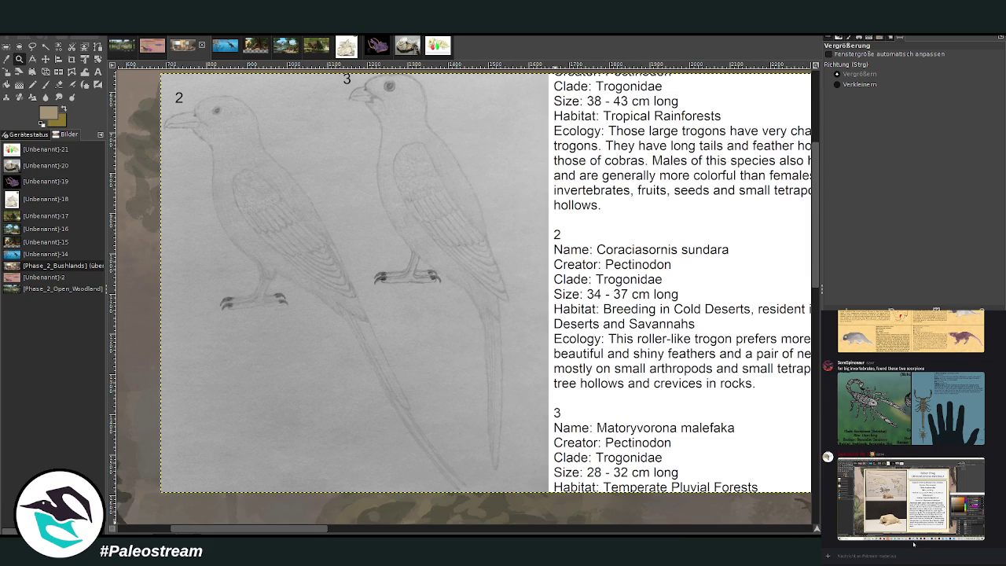
key("ctrl+v")
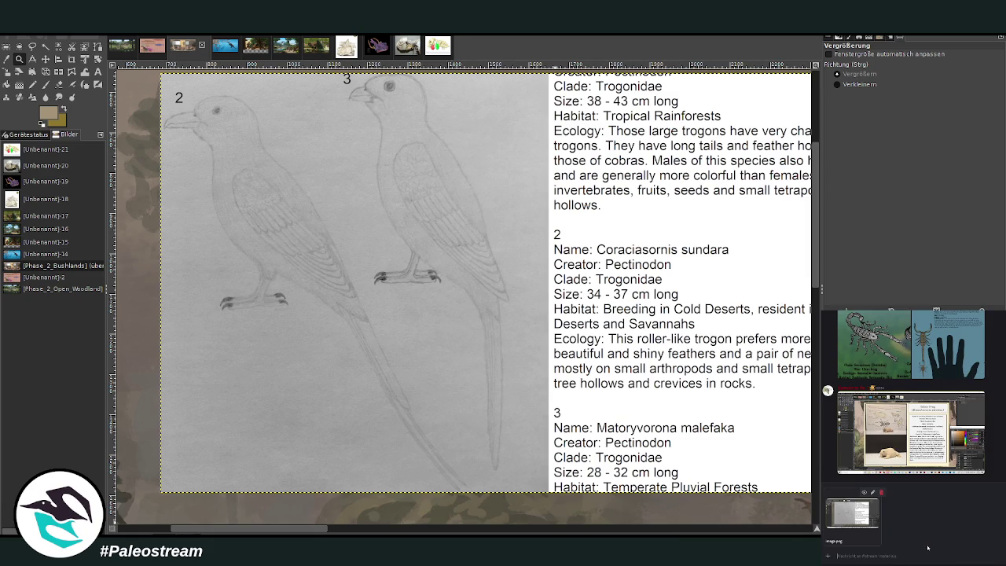
- Move the trogon reference card lower and to the right
key("Return")
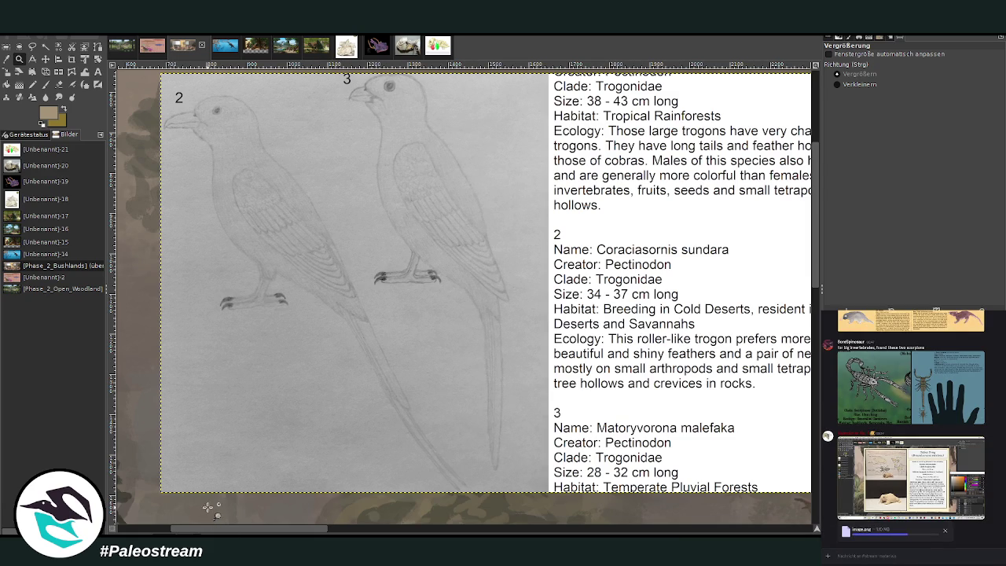
scroll(211, 491, "down", 3)
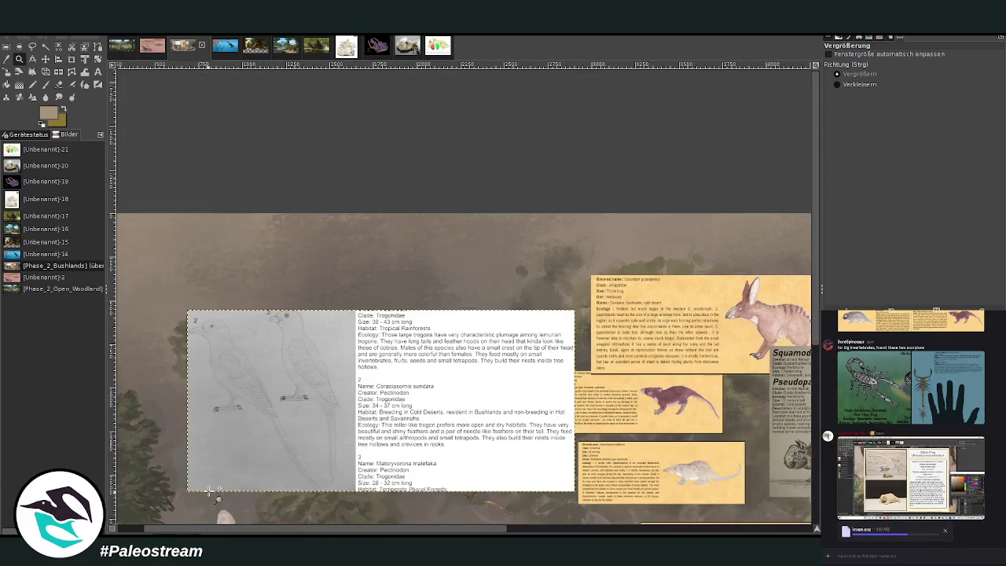
scroll(817, 336, "down", 5)
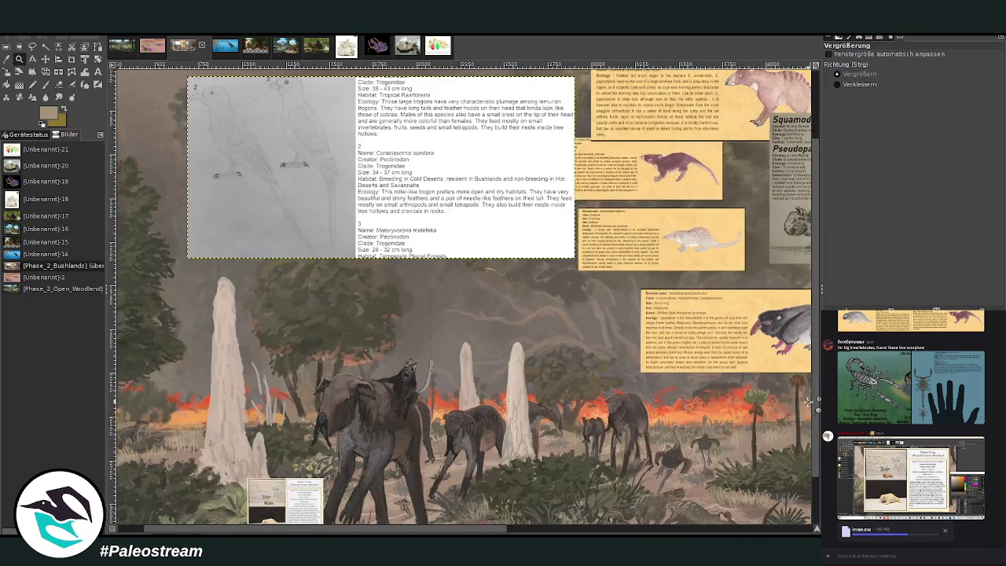
left_click(46, 59)
left_click_drag(251, 141, 299, 261)
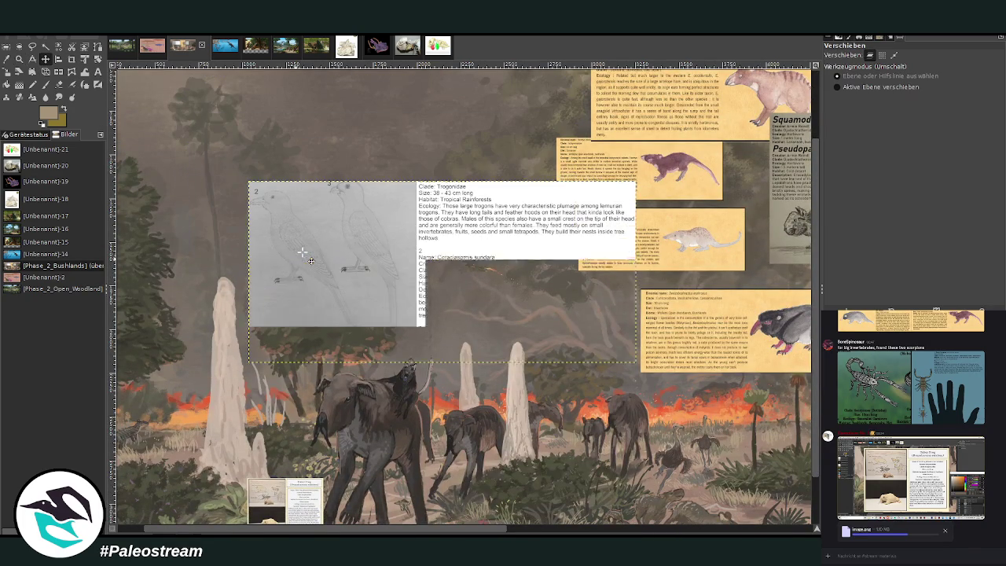
left_click(31, 71)
- Crop the card to keep only the left bird drawing, removing the text panel
left_click(19, 59)
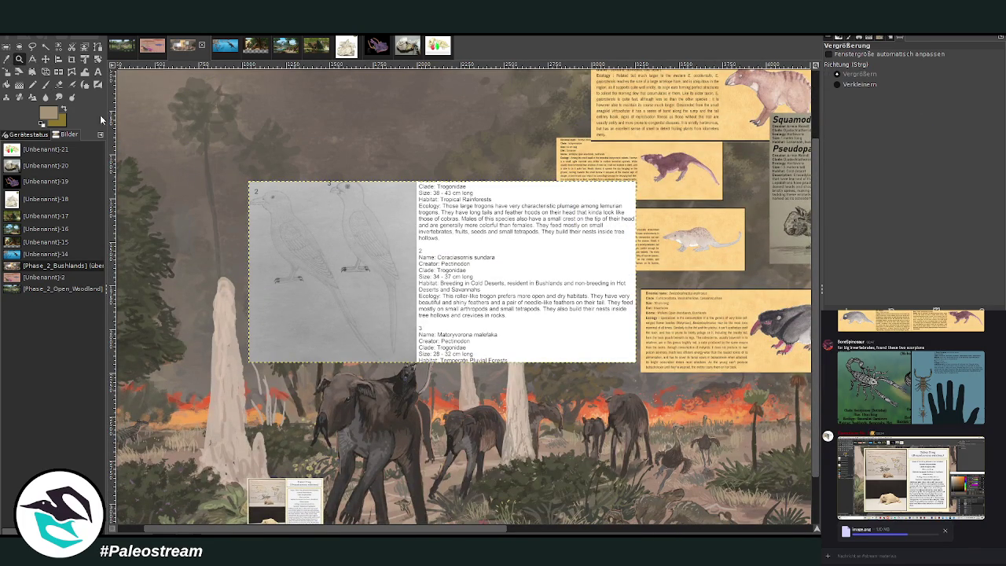
left_click_drag(234, 157, 451, 389)
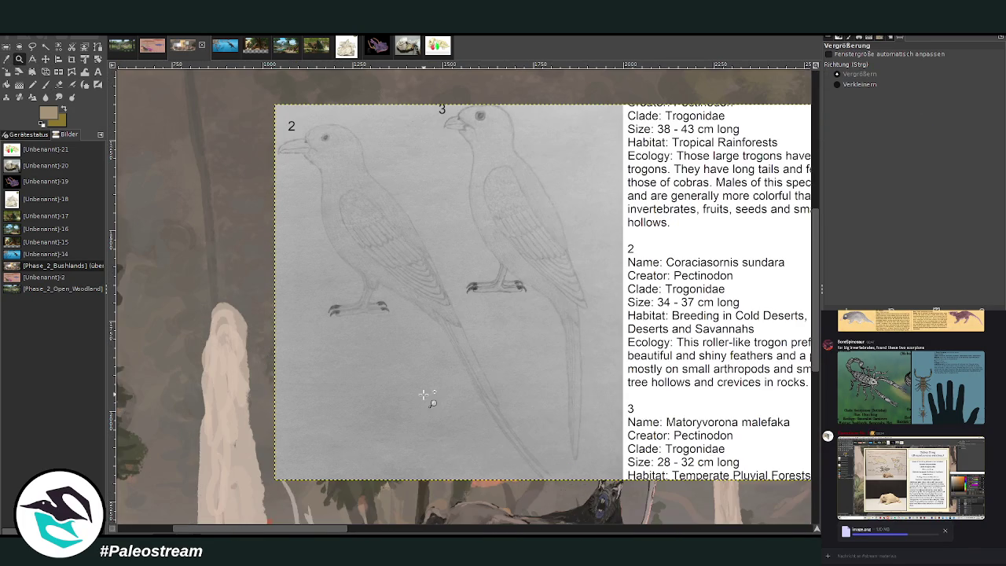
left_click(74, 59)
left_click_drag(275, 106, 561, 479)
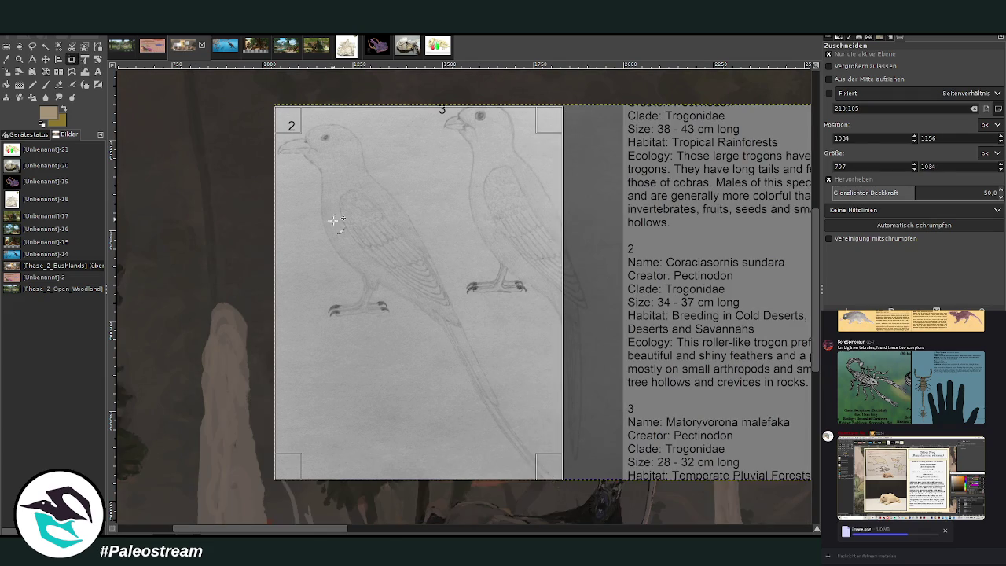
left_click(318, 282)
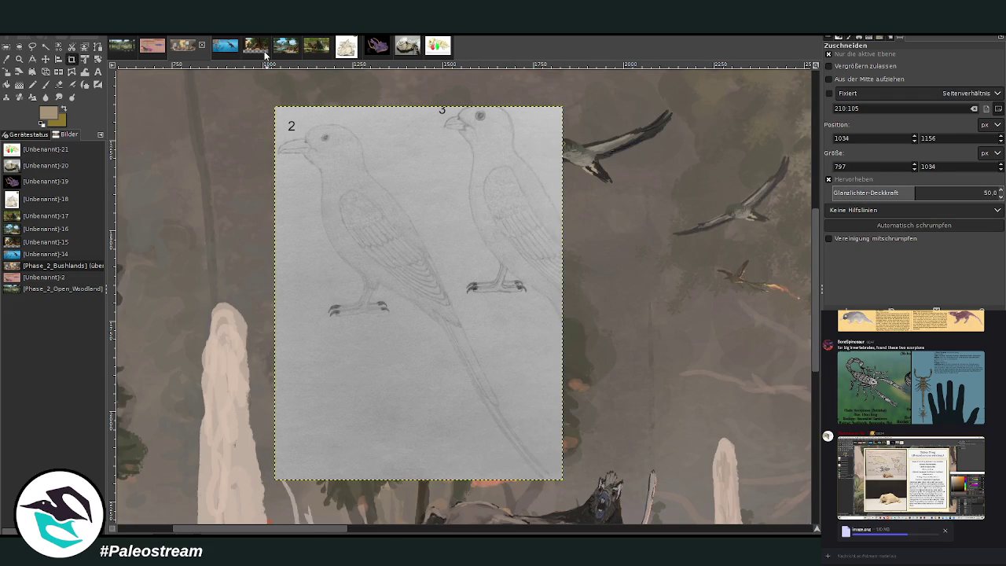
- Scale the cropped drawing down to about 468 by 607 pixels and place it lower
left_click(6, 72)
left_click(417, 340)
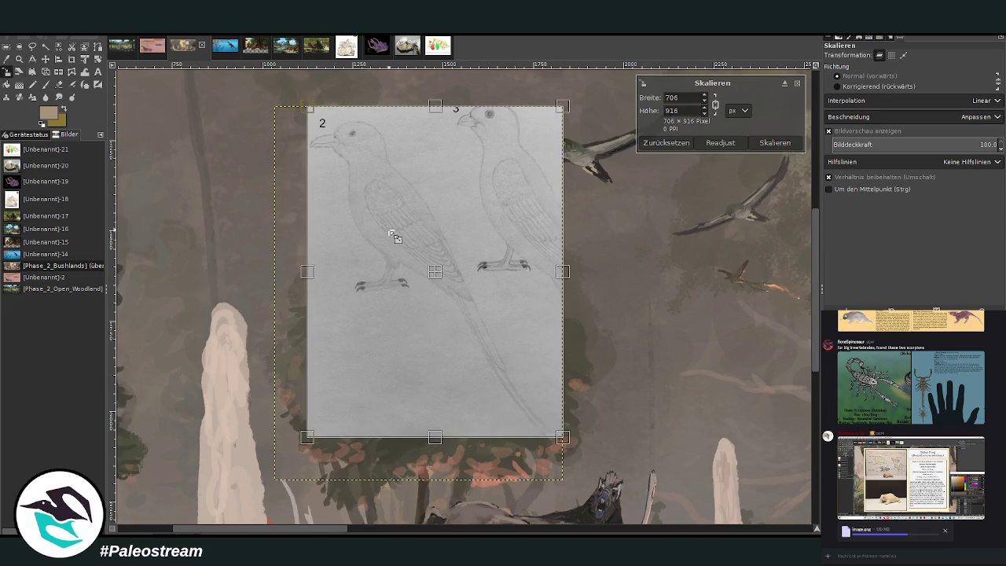
left_click_drag(417, 339, 378, 241)
left_click_drag(424, 263, 406, 320)
left_click(775, 142)
scroll(314, 433, "left", 5)
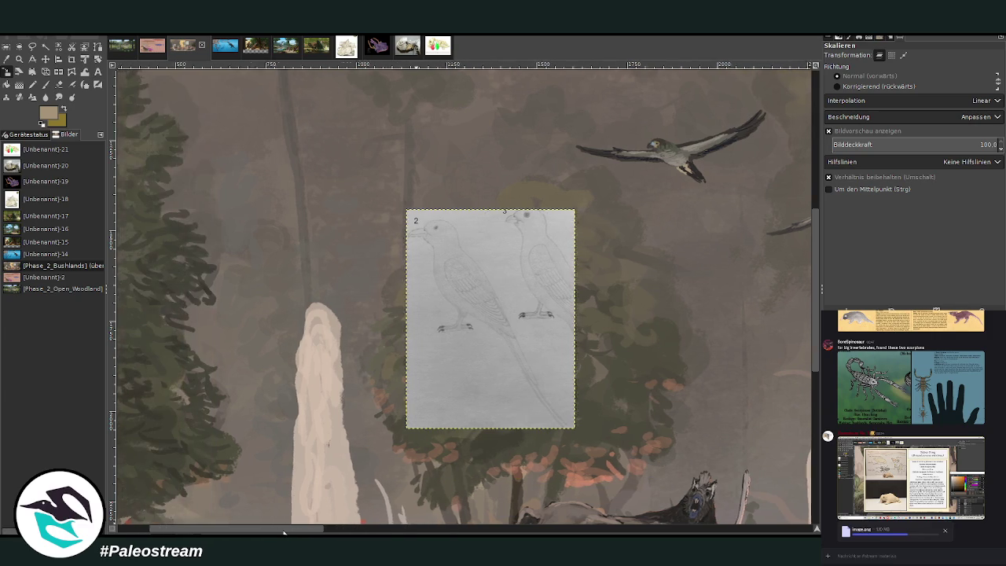
key("z")
left_click_drag(192, 149, 537, 451)
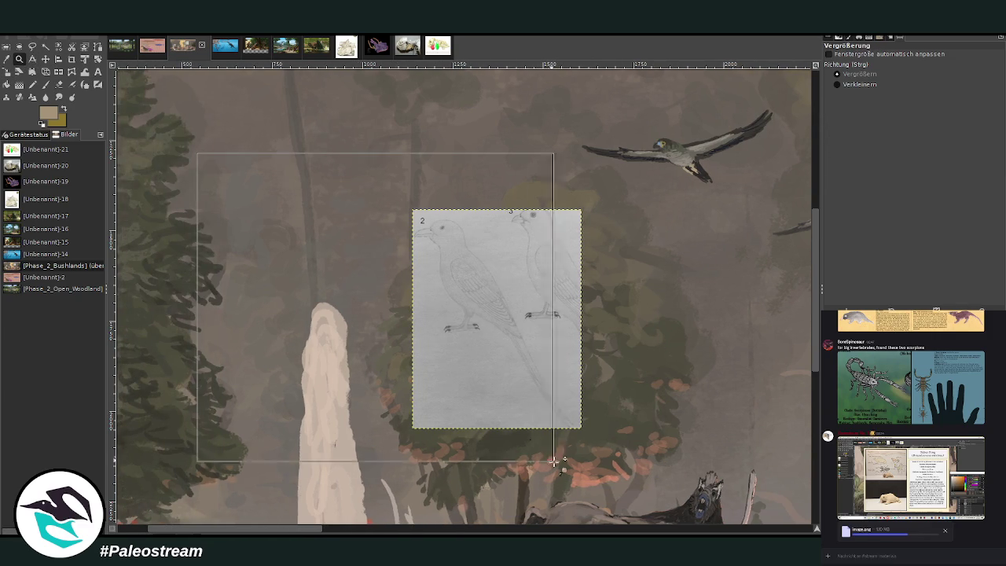
key("p")
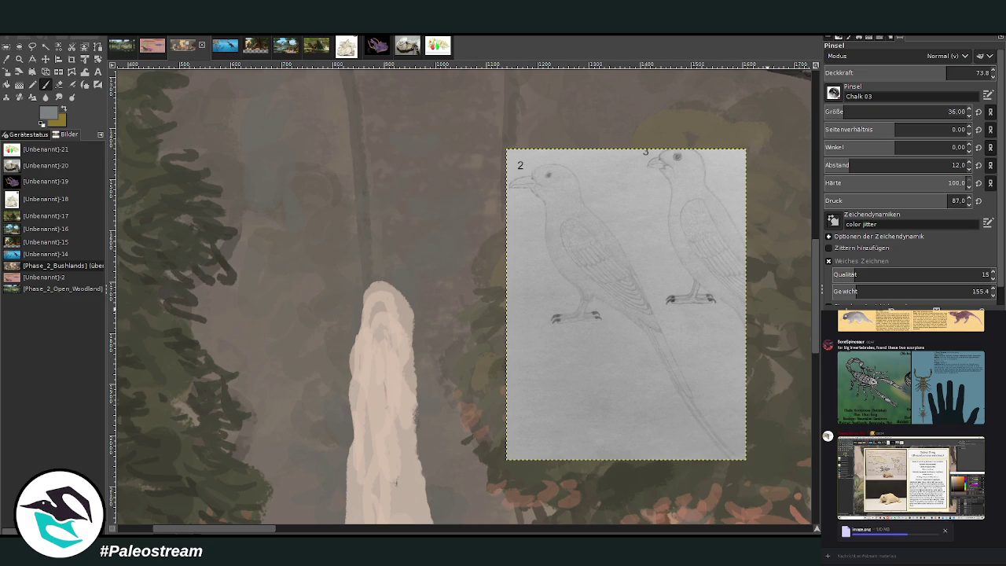
- Paint a bluish-grey bird body, head and beak above the termite mound's tip
key("Page_Down")
scroll(888, 112, "down", 6)
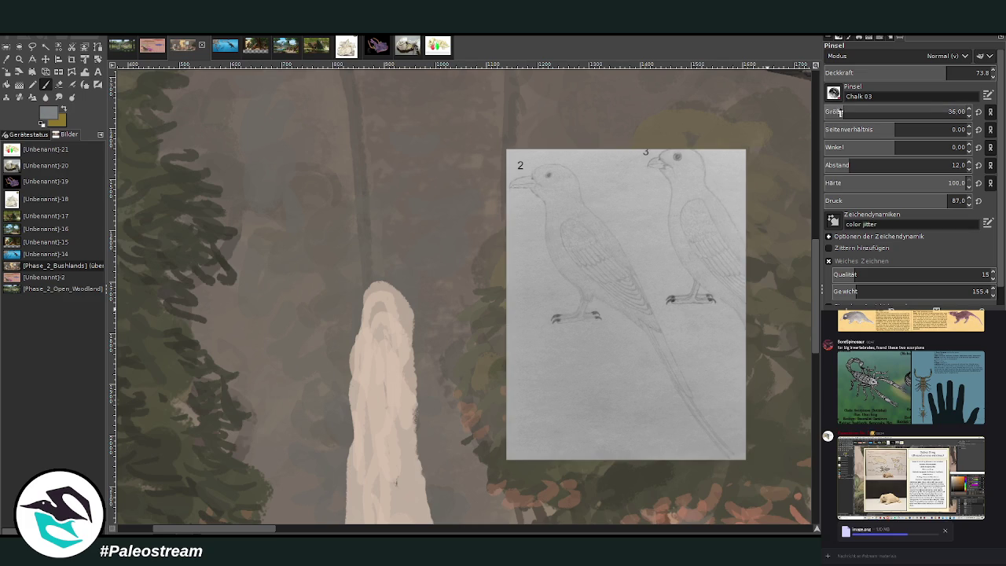
left_click(960, 72)
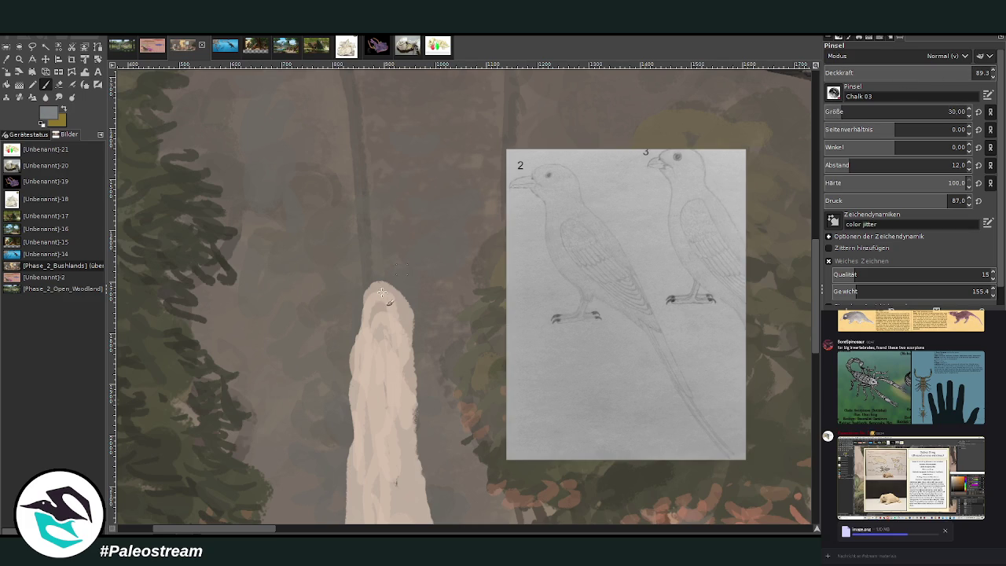
mouse_move(383, 258)
left_mouse_down()
mouse_move(378, 285)
mouse_move(374, 255)
mouse_move(382, 275)
mouse_move(390, 256)
mouse_move(370, 280)
mouse_move(377, 265)
left_mouse_up()
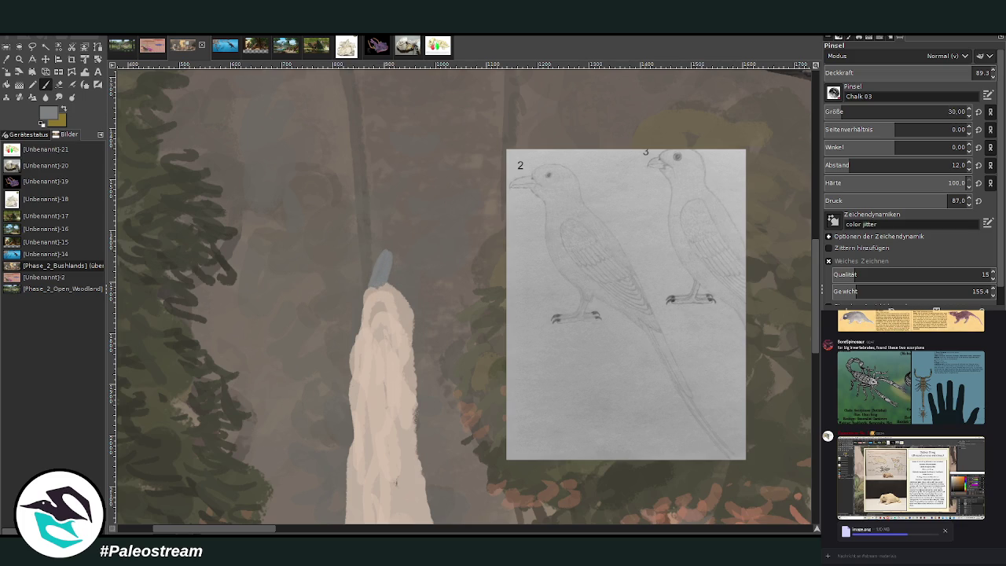
key("ctrl+z")
key("ctrl+z")
mouse_move(376, 283)
left_mouse_down()
mouse_move(380, 245)
mouse_move(374, 268)
left_mouse_up()
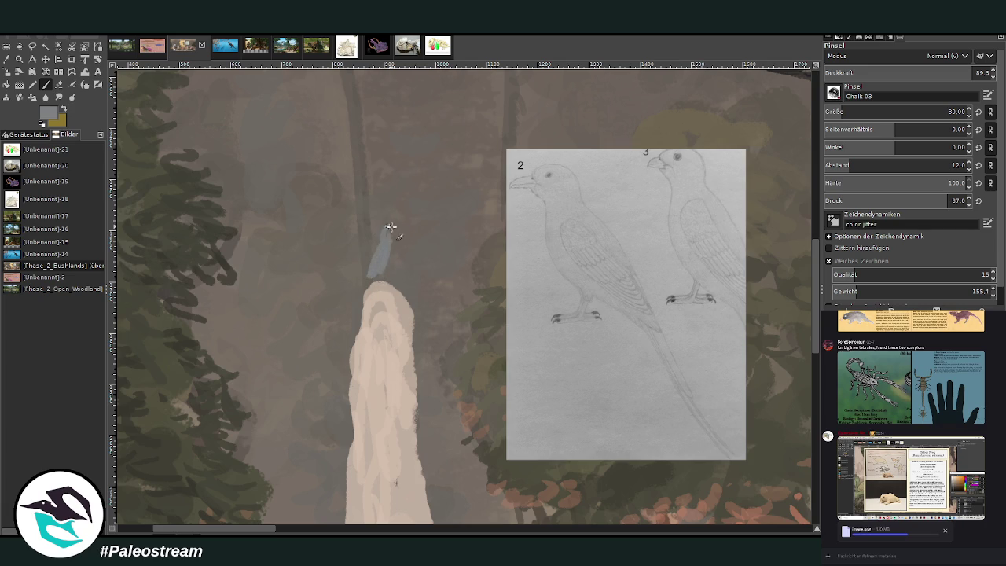
left_click_drag(396, 231, 385, 236)
left_click_drag(373, 257, 385, 234)
left_click_drag(378, 271, 363, 280)
- Erase to reshape the head, then extend the tail with size-12 streaks
key("shift+e")
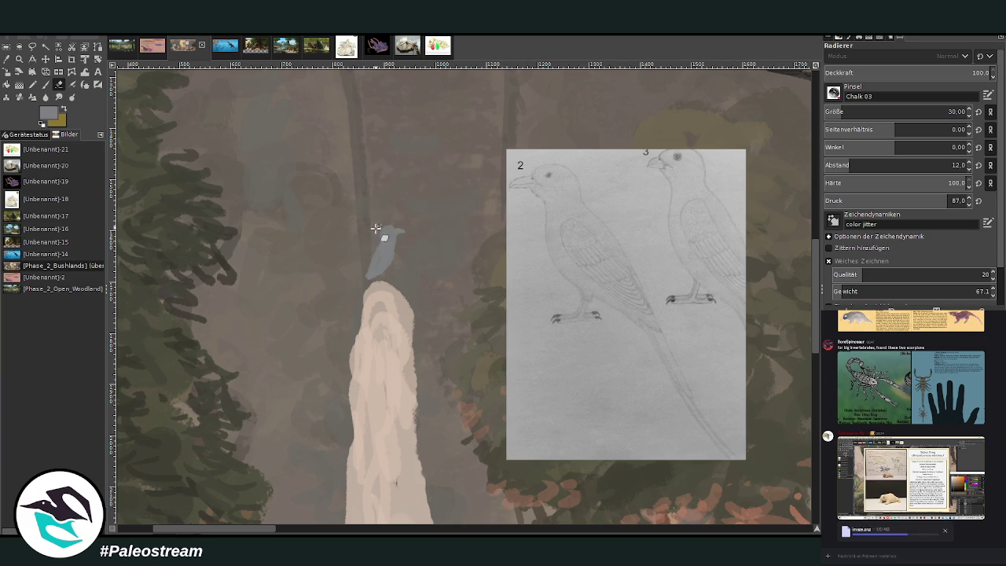
left_click_drag(377, 227, 382, 236)
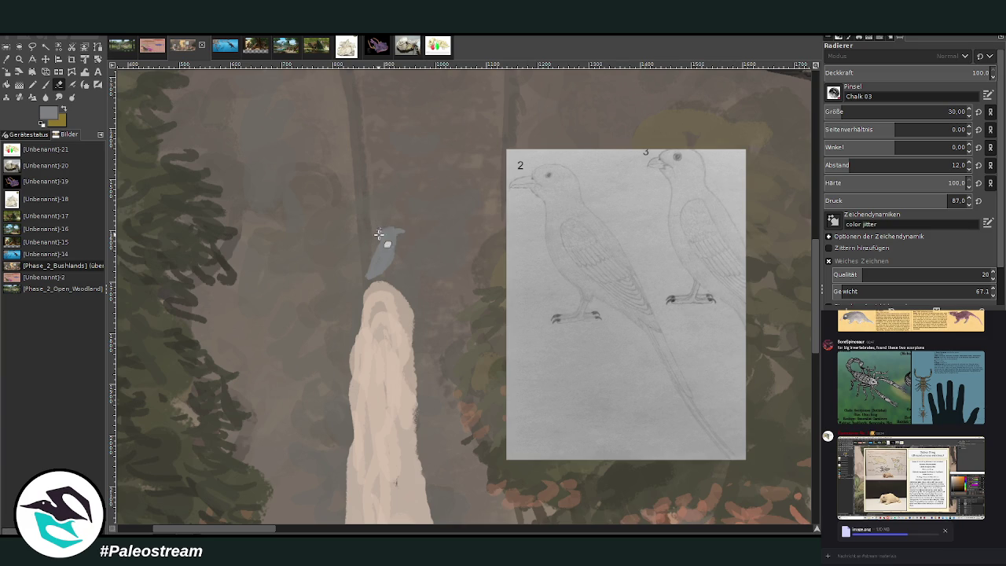
left_click(46, 86)
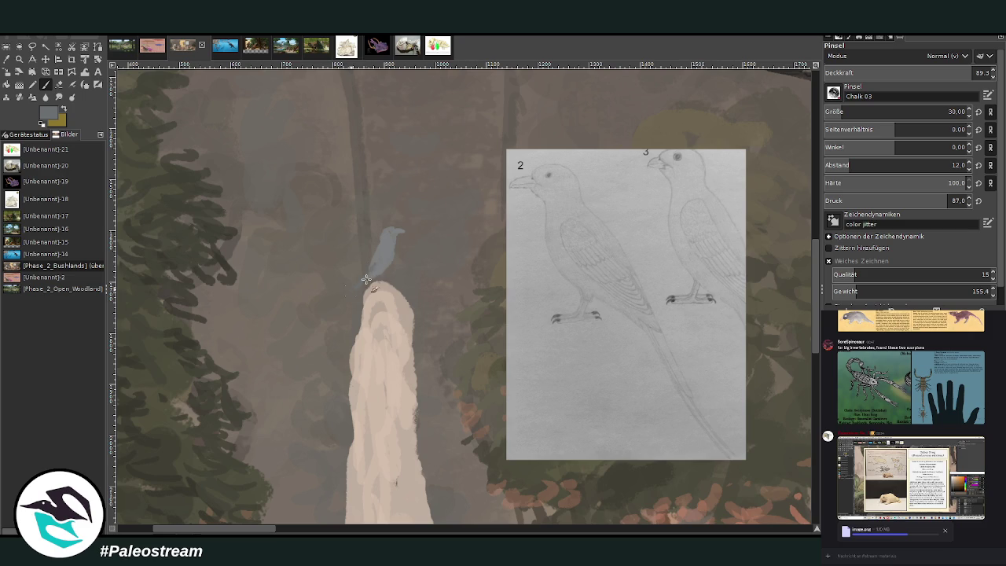
left_click_drag(393, 252, 322, 329)
left_click_drag(827, 116, 813, 139)
left_click_drag(350, 294, 324, 331)
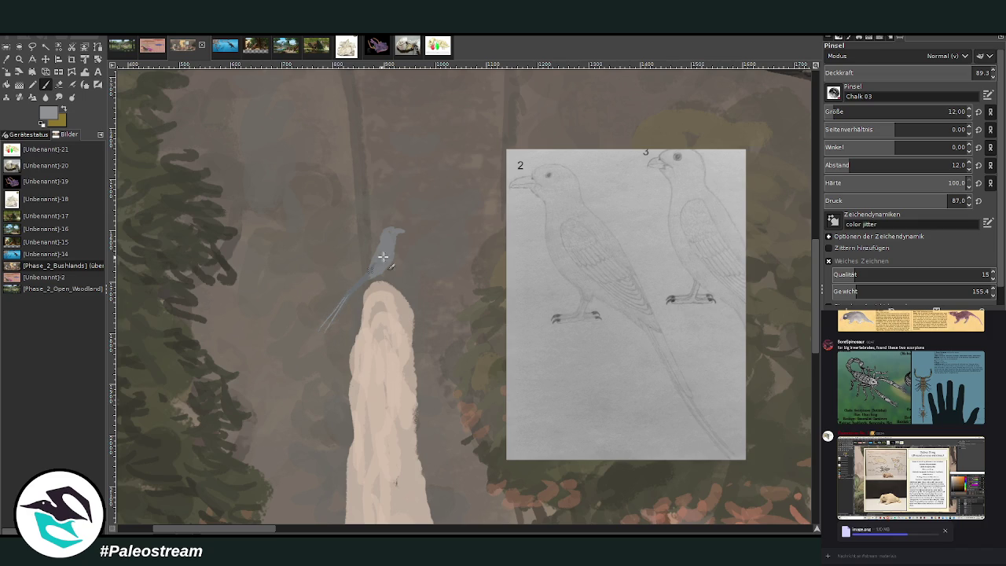
left_click_drag(361, 281, 379, 249)
- Paint a dark eye patch, lighter chest and darker wing and back in greys at 77.6 opacity
left_click(786, 344, "ctrl")
left_click(393, 233, "ctrl")
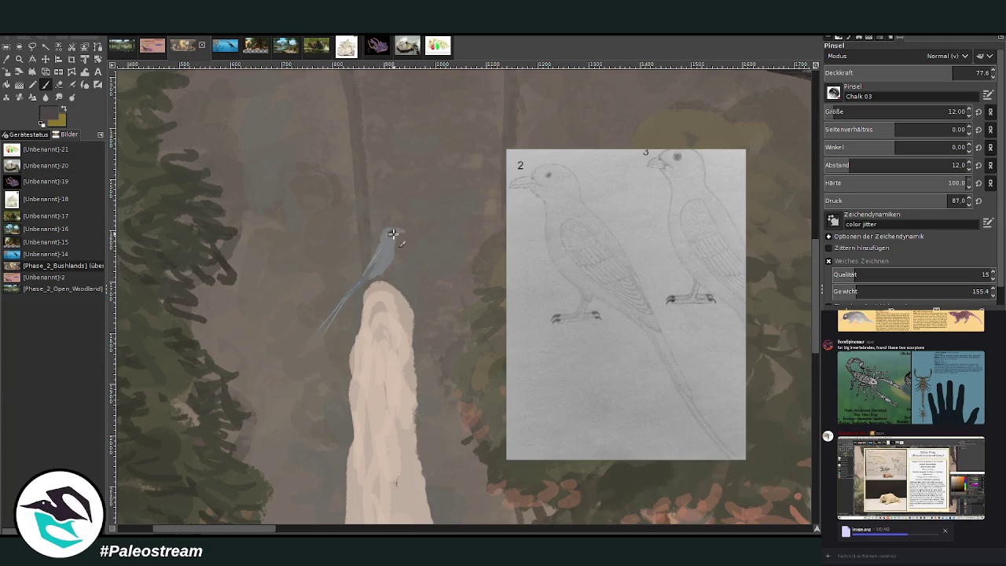
left_click(390, 234)
mouse_move(384, 243)
left_mouse_down()
mouse_move(364, 272)
mouse_move(382, 260)
mouse_move(351, 288)
left_mouse_up()
left_click_drag(380, 250, 367, 270)
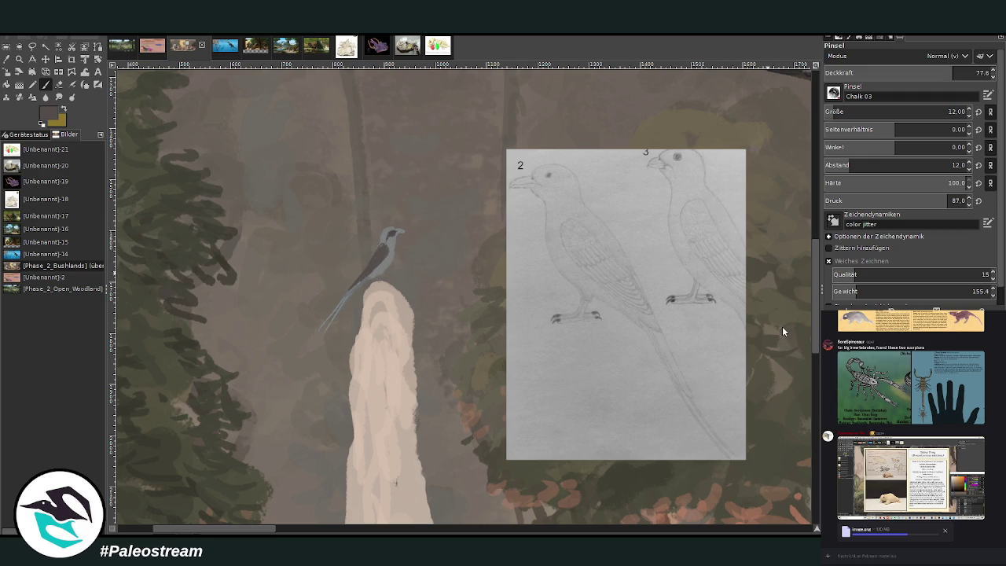
- Add light grey body tone, a dark eye stripe and a teal stroke along the tail
left_click(759, 267, "ctrl")
left_click_drag(390, 246, 370, 274)
left_click_drag(392, 230, 386, 233)
left_click_drag(384, 235, 394, 242)
left_click(798, 301, "ctrl")
left_click(802, 326, "ctrl")
mouse_move(339, 308)
left_mouse_down()
mouse_move(360, 283)
mouse_move(343, 301)
left_mouse_up()
left_click(788, 350, "ctrl")
- Sample the mound's pale cream and set the brush to size 16, opacity 61.5
key("o")
left_click(439, 292)
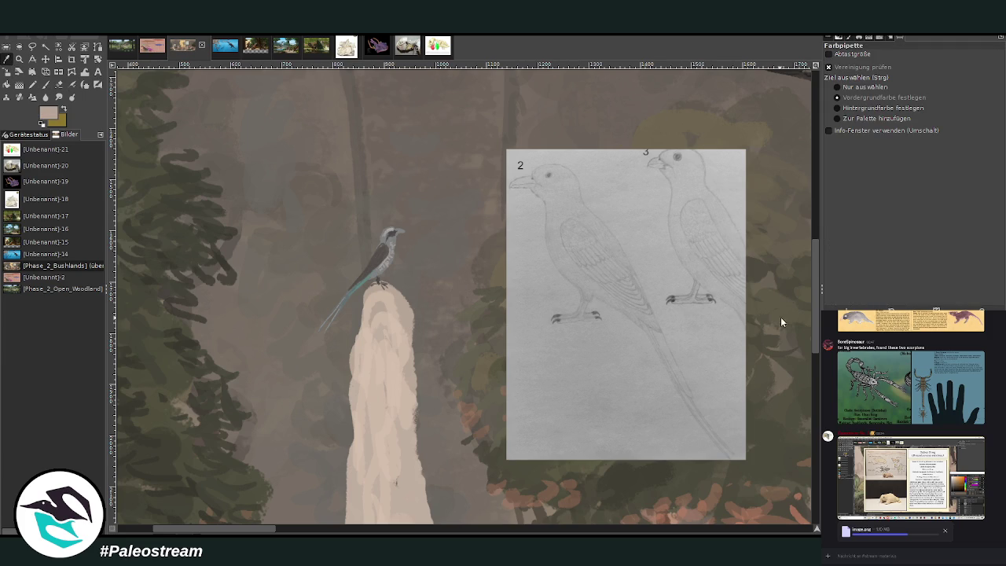
left_click(45, 84)
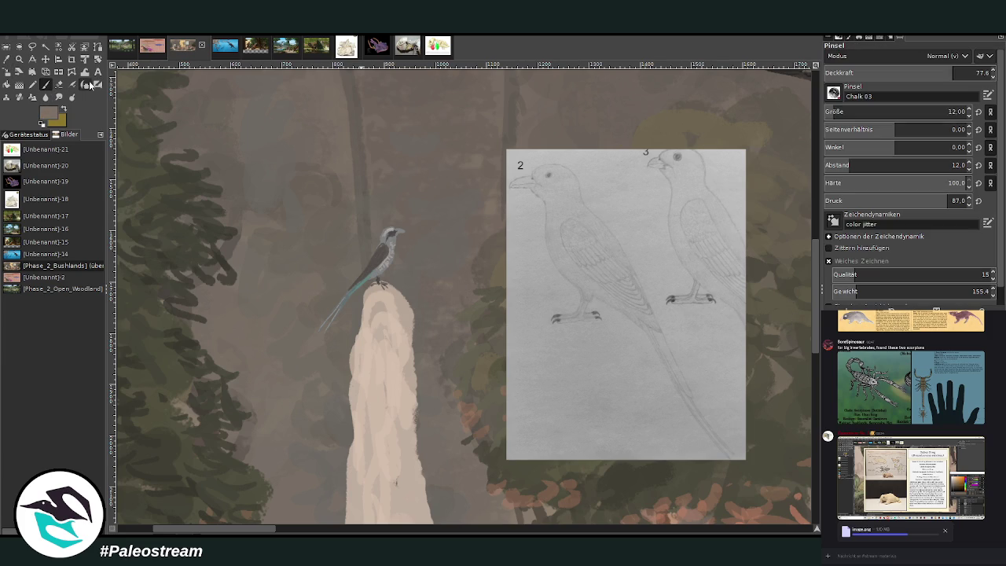
left_click_drag(834, 112, 845, 113)
left_click_drag(952, 72, 926, 72)
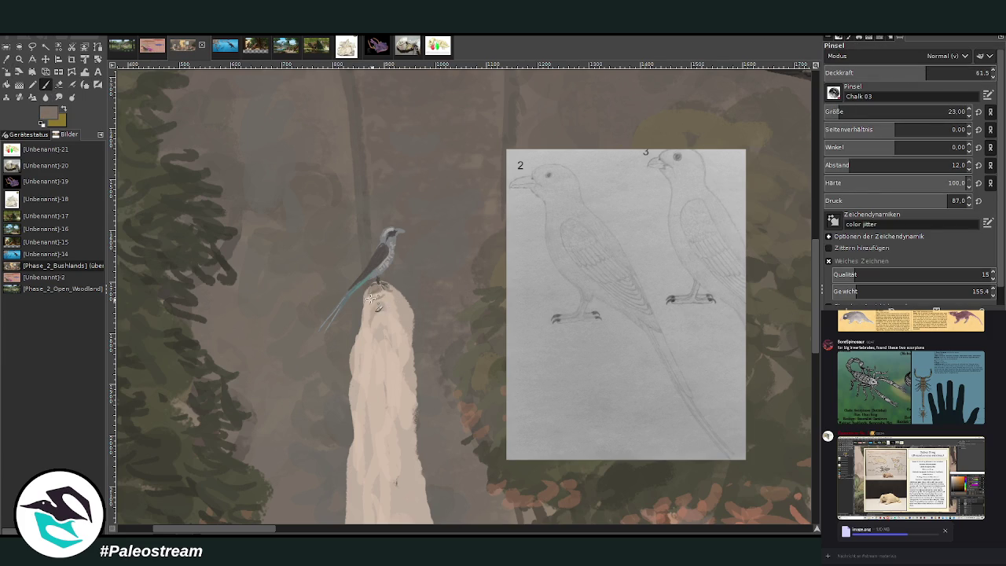
left_click(370, 295, "ctrl")
left_click_drag(843, 113, 838, 113)
- Cover the mound under the bird with pale cream chalk strokes
left_click_drag(377, 312, 399, 391)
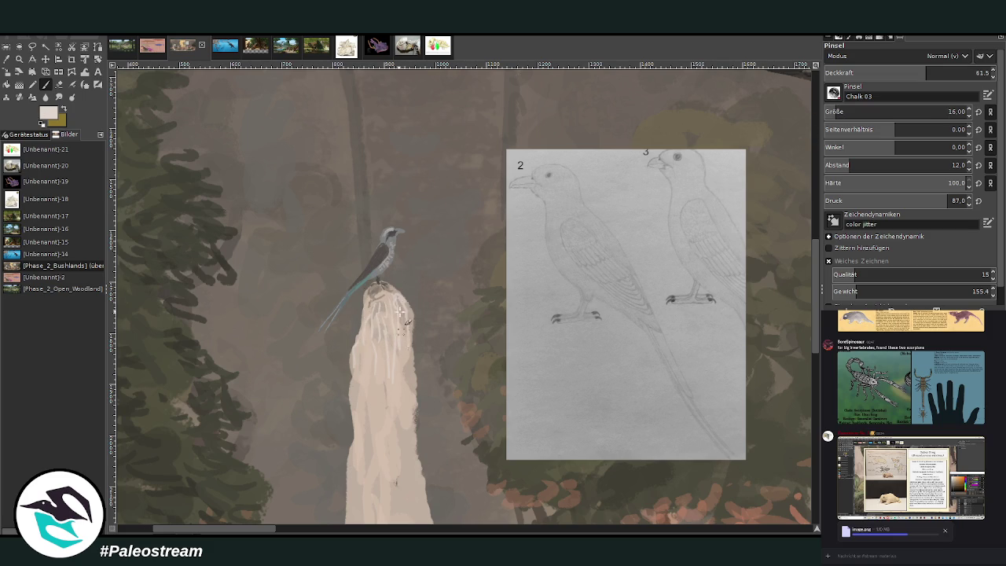
mouse_move(385, 317)
left_mouse_down()
mouse_move(393, 335)
mouse_move(362, 422)
left_mouse_up()
mouse_move(358, 379)
left_mouse_down()
mouse_move(381, 396)
mouse_move(388, 448)
left_mouse_up()
mouse_move(388, 381)
left_mouse_down()
mouse_move(401, 431)
mouse_move(396, 481)
mouse_move(406, 397)
mouse_move(368, 422)
left_mouse_up()
mouse_move(398, 348)
left_mouse_down()
mouse_move(415, 454)
mouse_move(378, 382)
left_mouse_up()
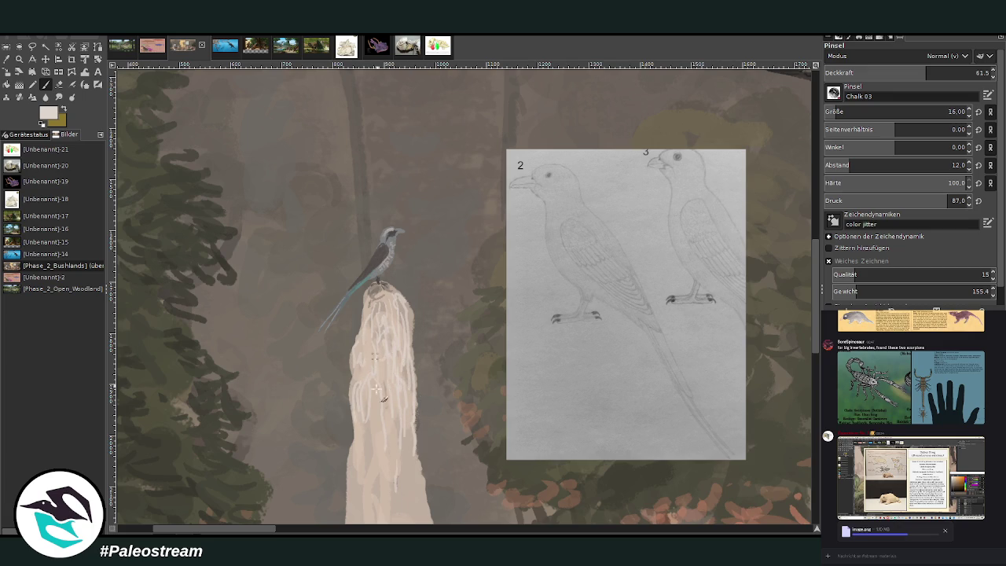
- Zoom to the other two termite mounds and make the brush slightly smaller and more opaque
key("shift+ctrl+j")
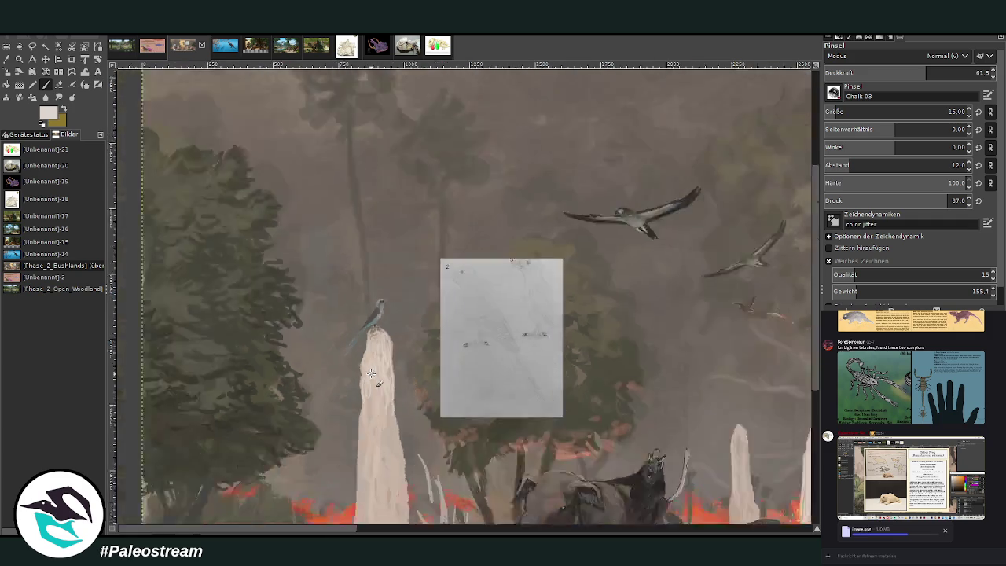
key("z")
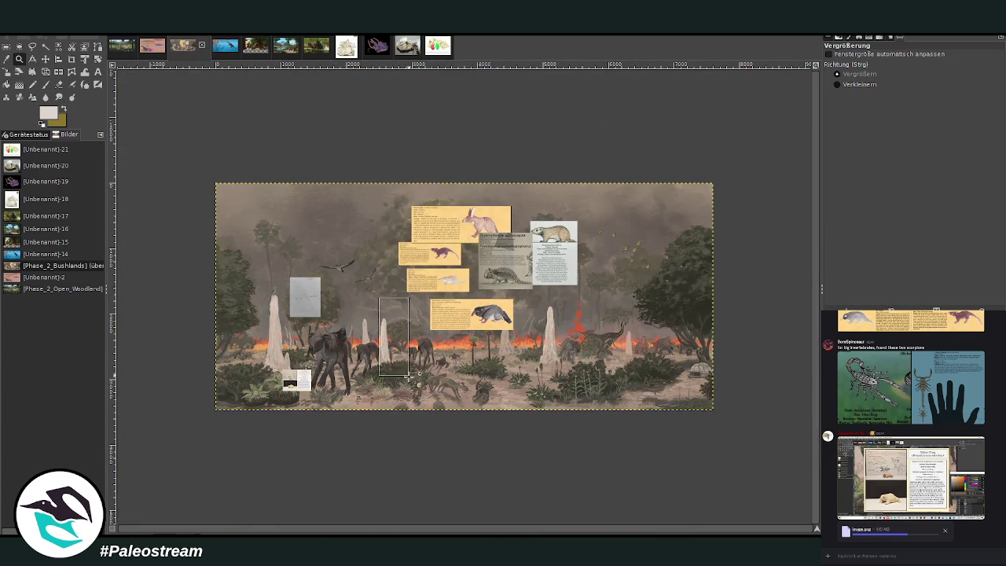
left_click(381, 350)
left_click(343, 112)
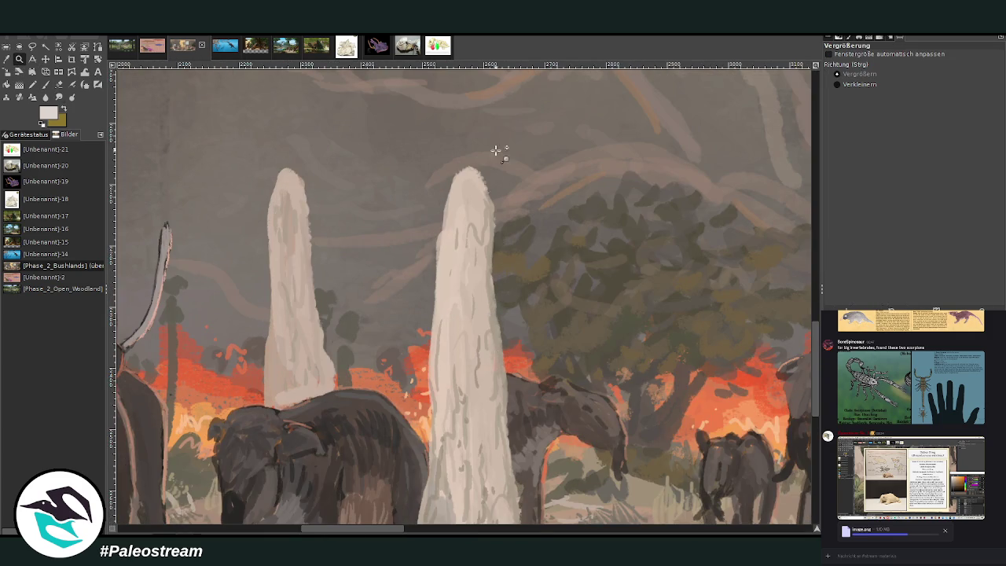
left_click_drag(486, 145, 478, 187)
key("minus")
key("minus")
key("minus")
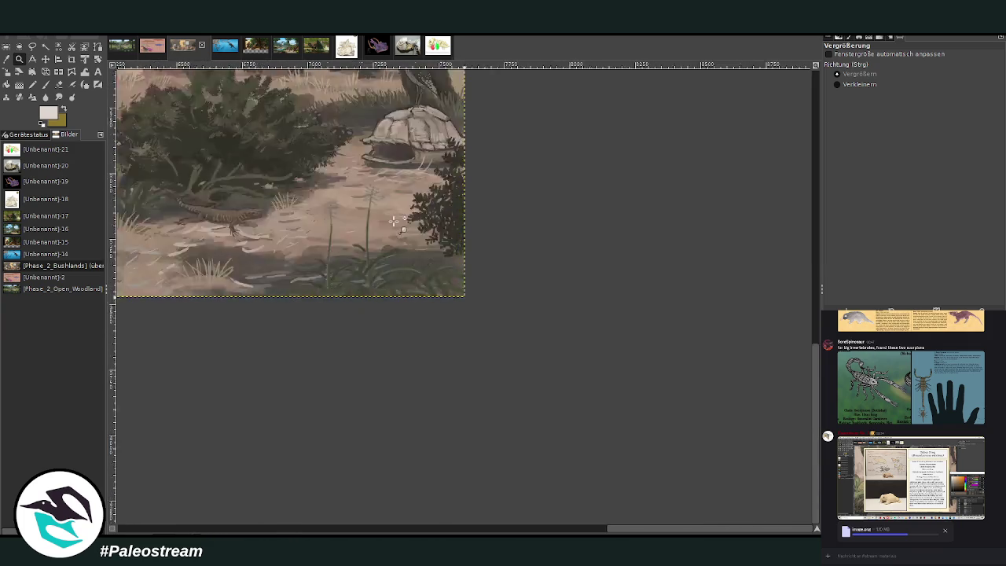
key("minus")
key("minus")
key("minus")
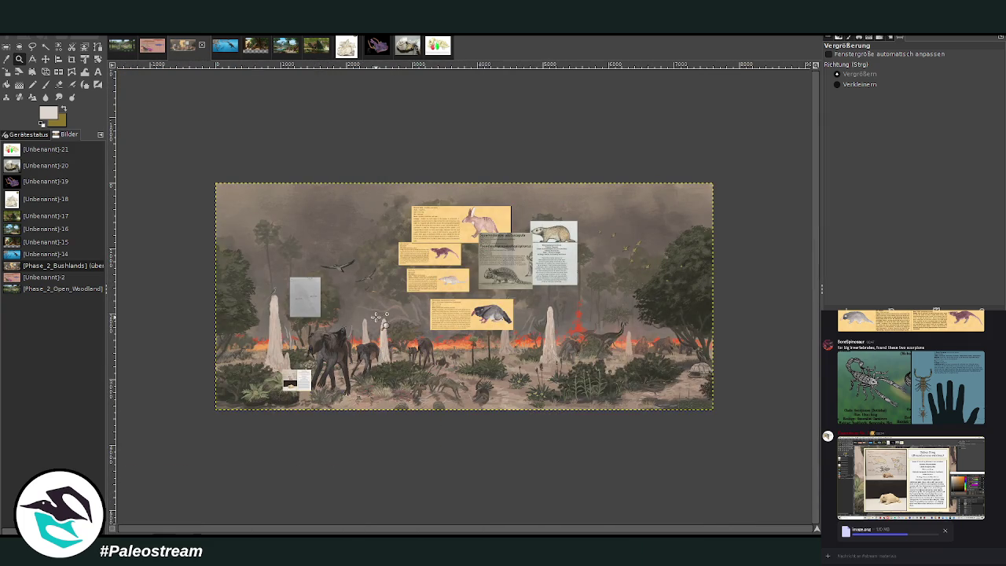
left_click_drag(375, 304, 402, 345)
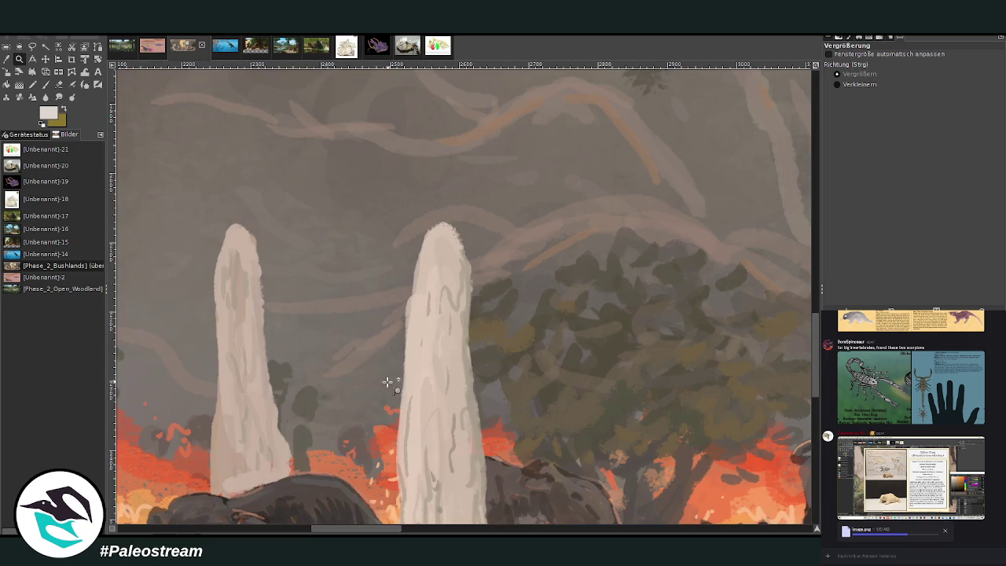
left_click(45, 85)
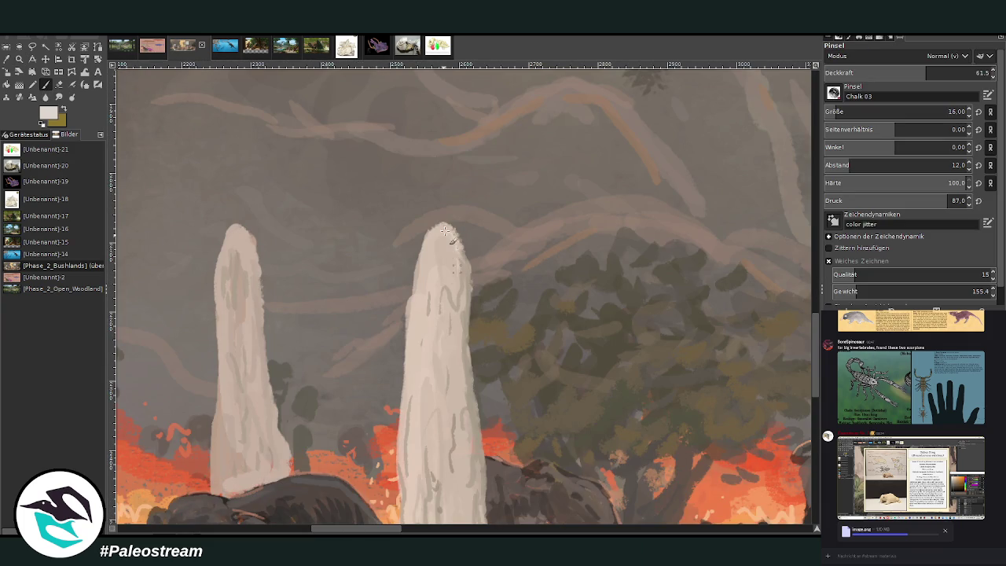
key("bracketleft")
key("shift+period")
- Add light chalk strokes to the tops of the right and left termite mounds
mouse_move(440, 255)
left_mouse_down()
mouse_move(445, 238)
mouse_move(432, 230)
mouse_move(452, 230)
mouse_move(464, 250)
mouse_move(456, 273)
mouse_move(440, 236)
mouse_move(417, 272)
mouse_move(446, 326)
mouse_move(460, 290)
mouse_move(464, 322)
mouse_move(468, 266)
mouse_move(445, 277)
mouse_move(422, 317)
left_mouse_up()
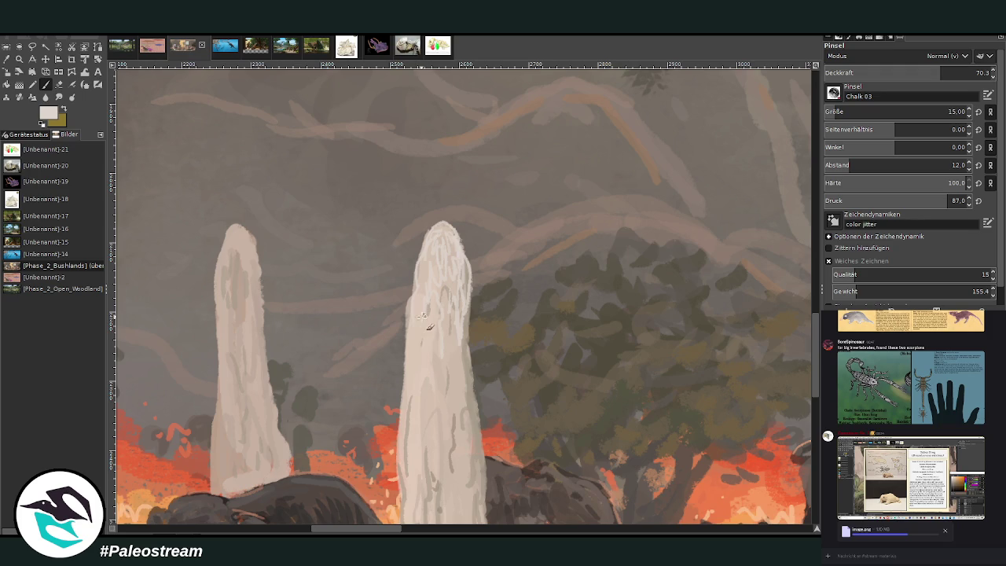
mouse_move(253, 252)
left_mouse_down()
mouse_move(259, 264)
mouse_move(232, 236)
mouse_move(251, 247)
mouse_move(236, 269)
mouse_move(221, 258)
mouse_move(231, 291)
mouse_move(251, 255)
mouse_move(223, 293)
left_mouse_up()
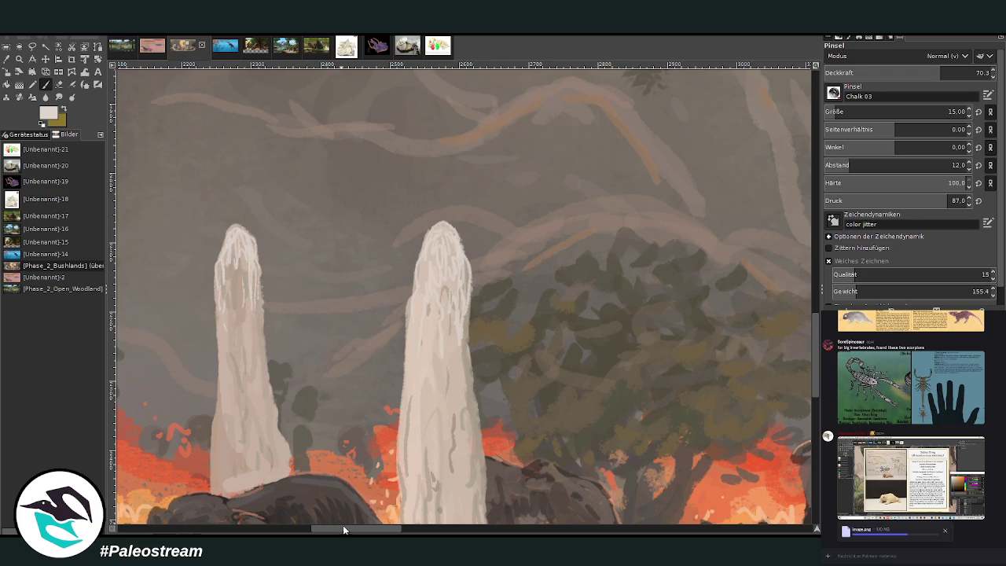
left_click_drag(344, 530, 585, 530)
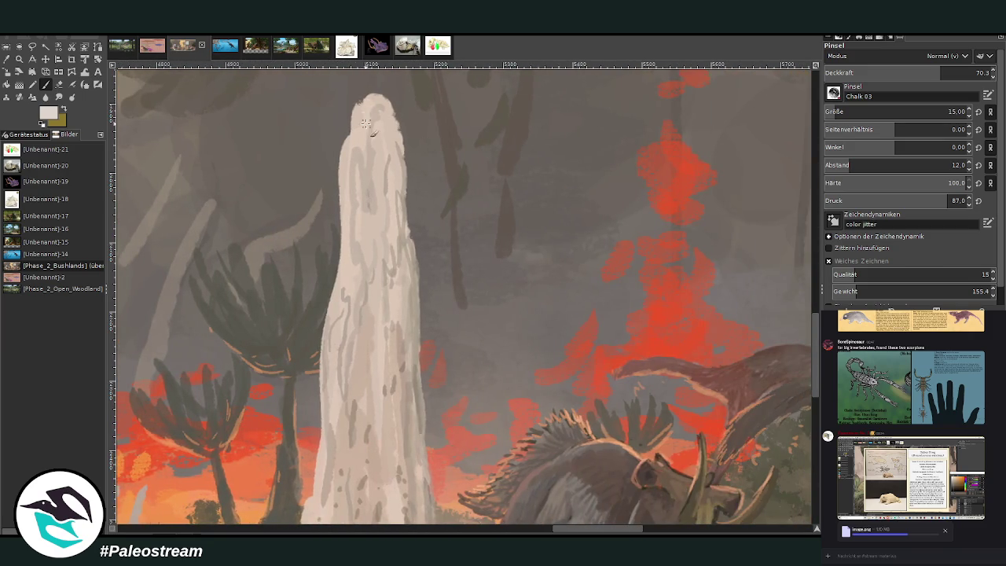
mouse_move(365, 124)
left_mouse_down()
mouse_move(360, 106)
mouse_move(385, 96)
mouse_move(395, 128)
mouse_move(354, 142)
mouse_move(358, 169)
mouse_move(374, 155)
mouse_move(385, 192)
mouse_move(393, 135)
mouse_move(403, 161)
mouse_move(393, 107)
mouse_move(393, 202)
left_mouse_up()
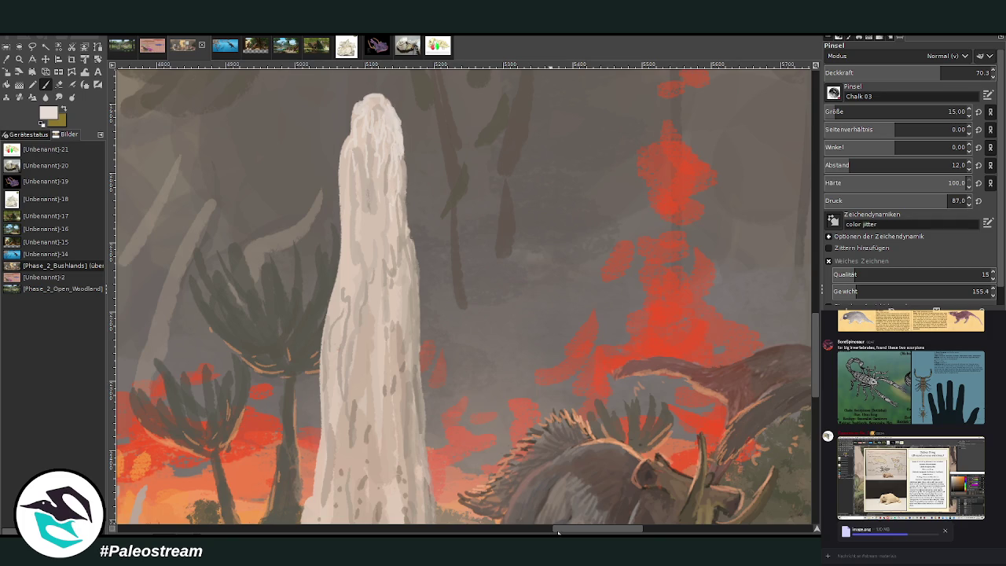
- Paint streaky pale chalk strokes at opacity 42 down the mound beside the Gallimimus
left_click_drag(597, 532, 697, 533)
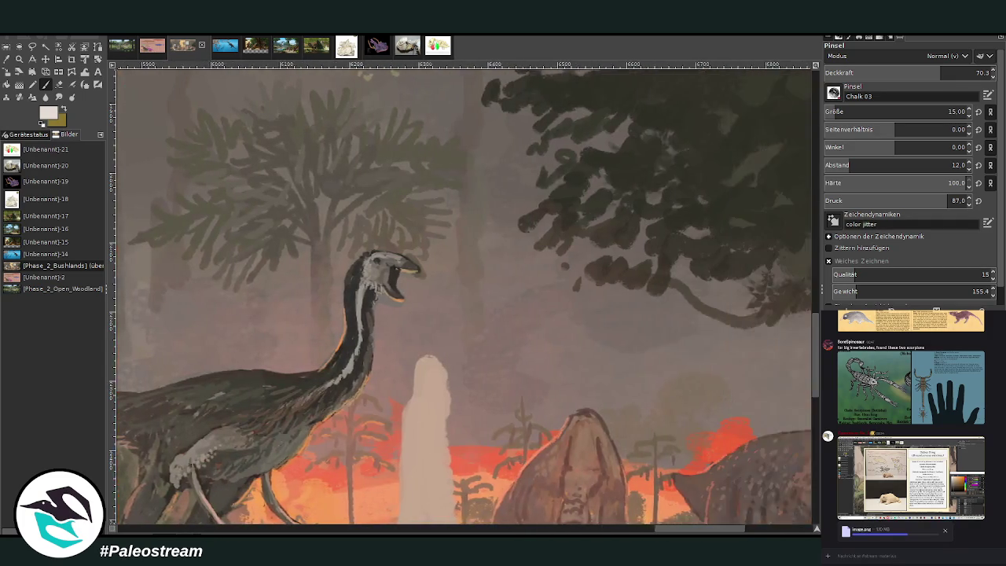
scroll(810, 397, "down", 5)
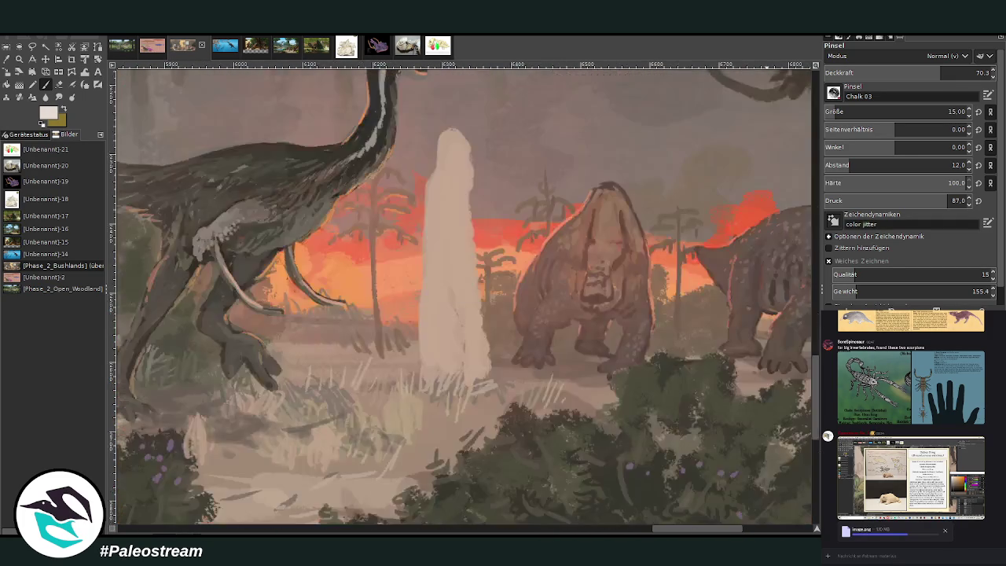
scroll(815, 365, "up", 2)
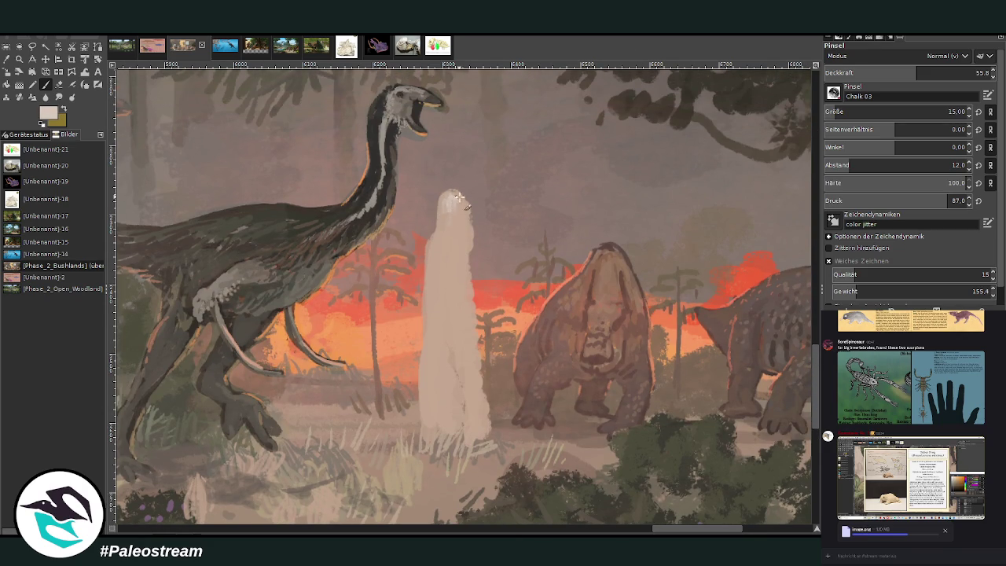
mouse_move(441, 213)
left_mouse_down()
mouse_move(458, 217)
mouse_move(470, 263)
left_mouse_up()
left_click(881, 69)
left_click_drag(445, 202, 468, 276)
mouse_move(455, 317)
left_mouse_down()
mouse_move(434, 267)
mouse_move(450, 215)
left_mouse_up()
left_click(712, 207, "ctrl")
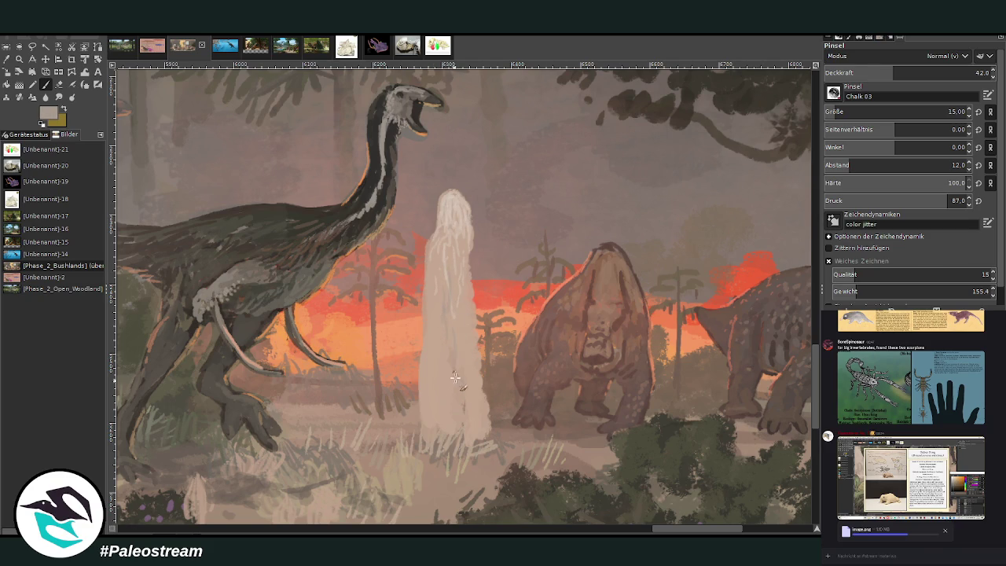
scroll(448, 403, "down", 2)
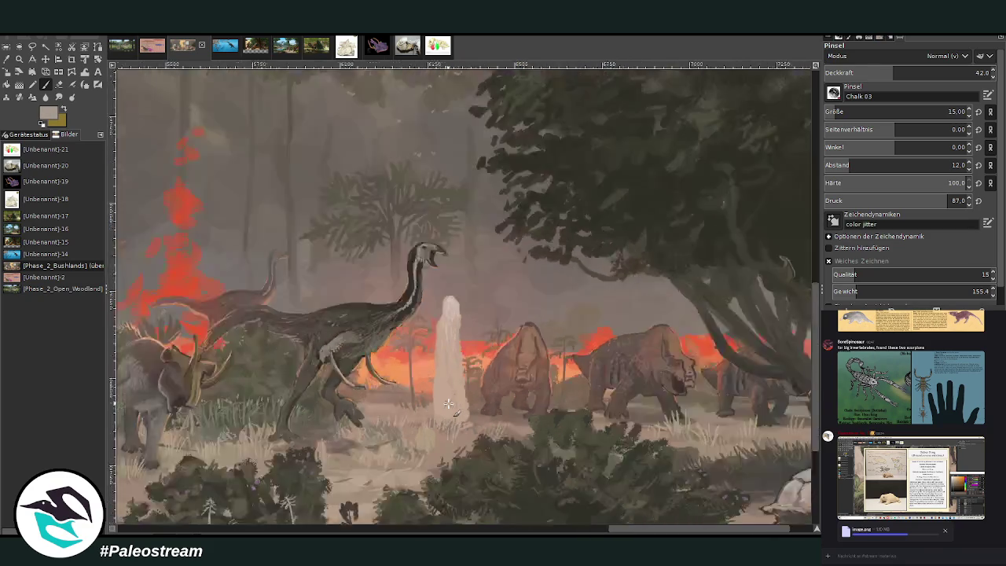
scroll(448, 403, "down", 1)
scroll(448, 403, "down", 2)
scroll(448, 403, "down", 1)
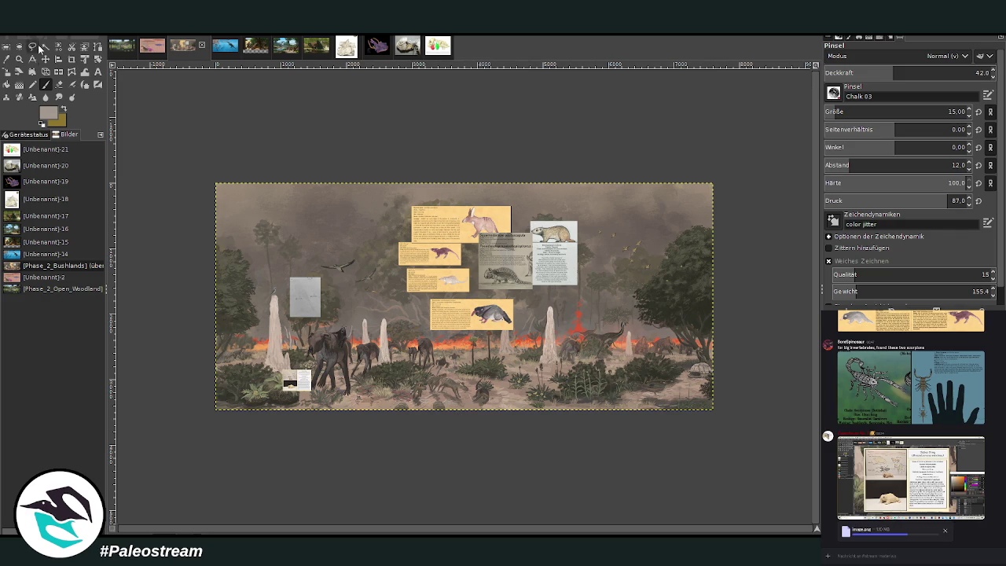
- Zoom into the area left of centre and undo the last three changes
key("z")
left_click_drag(252, 193, 481, 413)
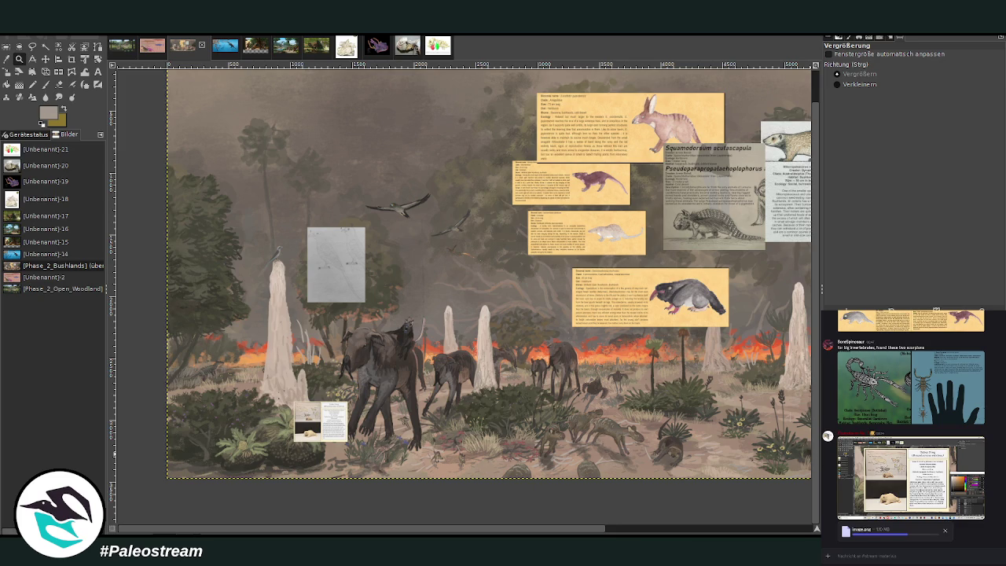
key("ctrl+z")
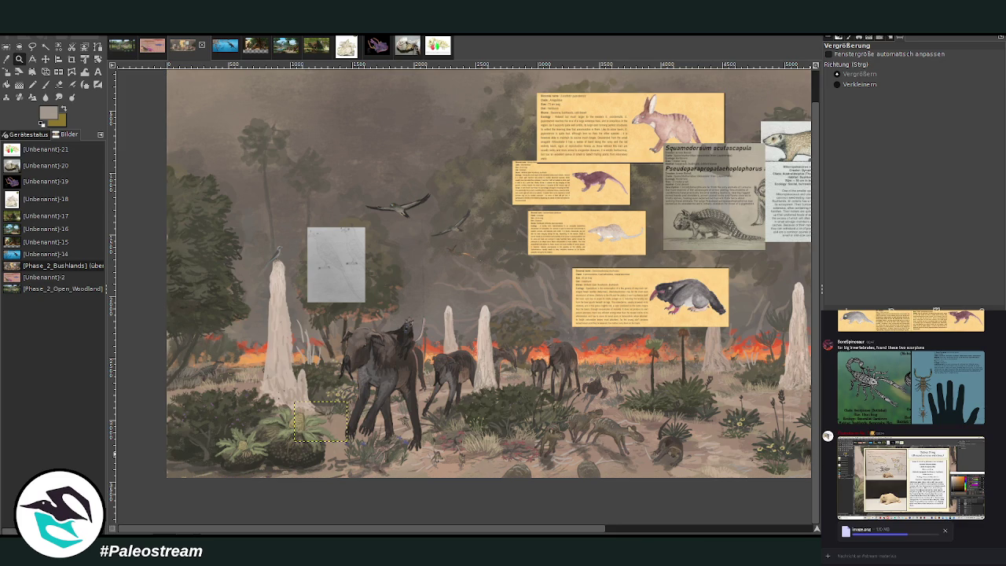
key("ctrl+z")
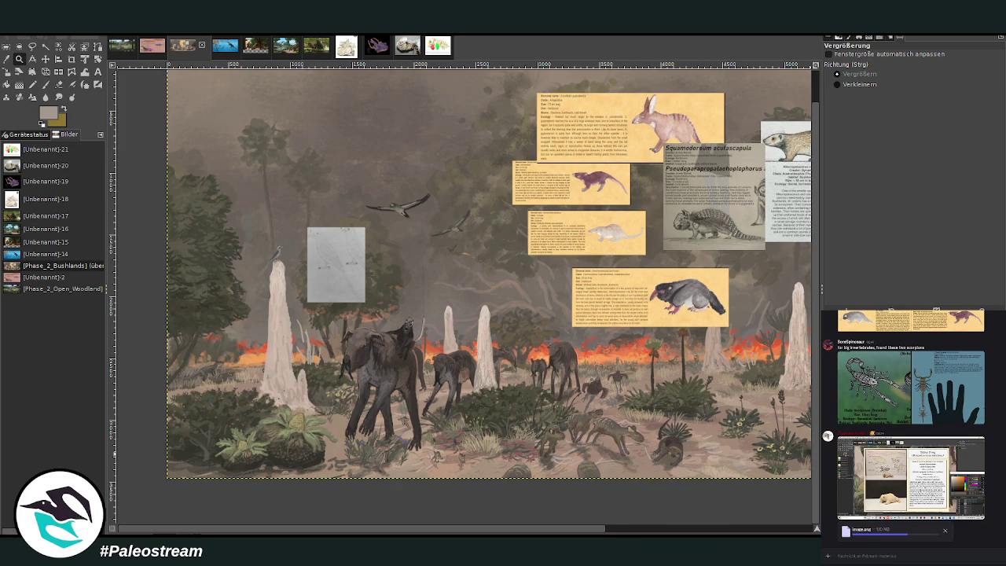
key("ctrl+z")
left_click_drag(422, 531, 564, 531)
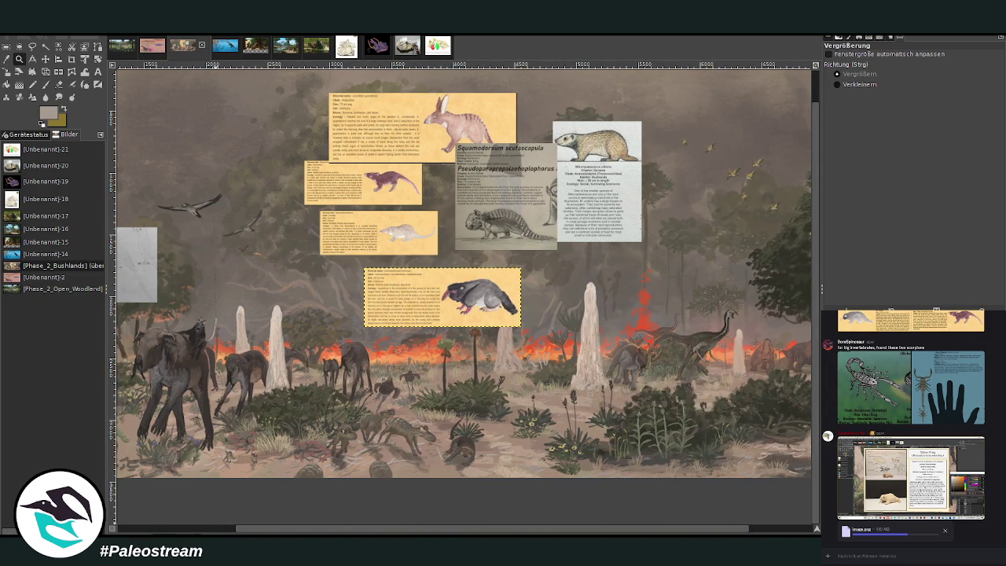
left_click_drag(526, 531, 587, 530)
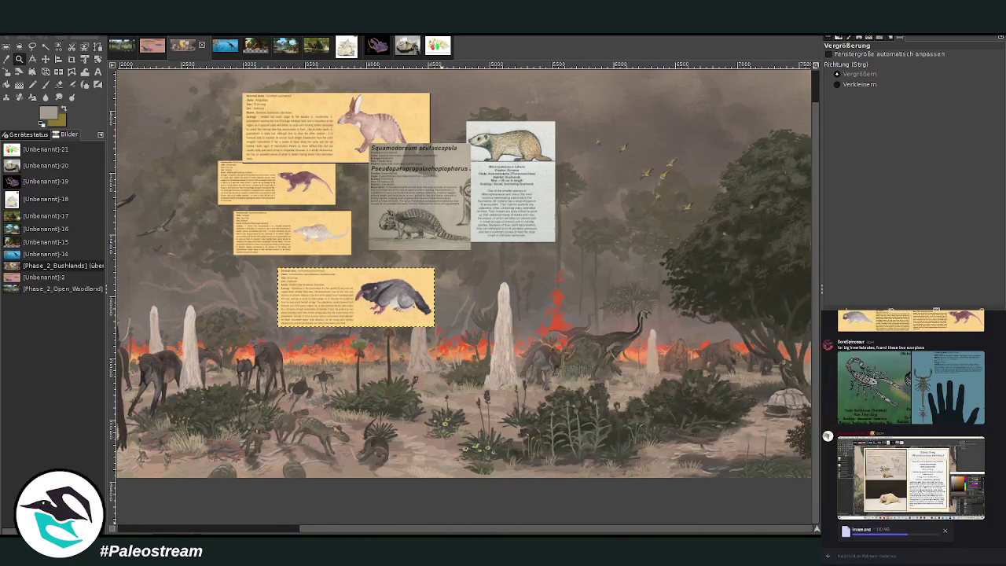
scroll(404, 510, "left", 5)
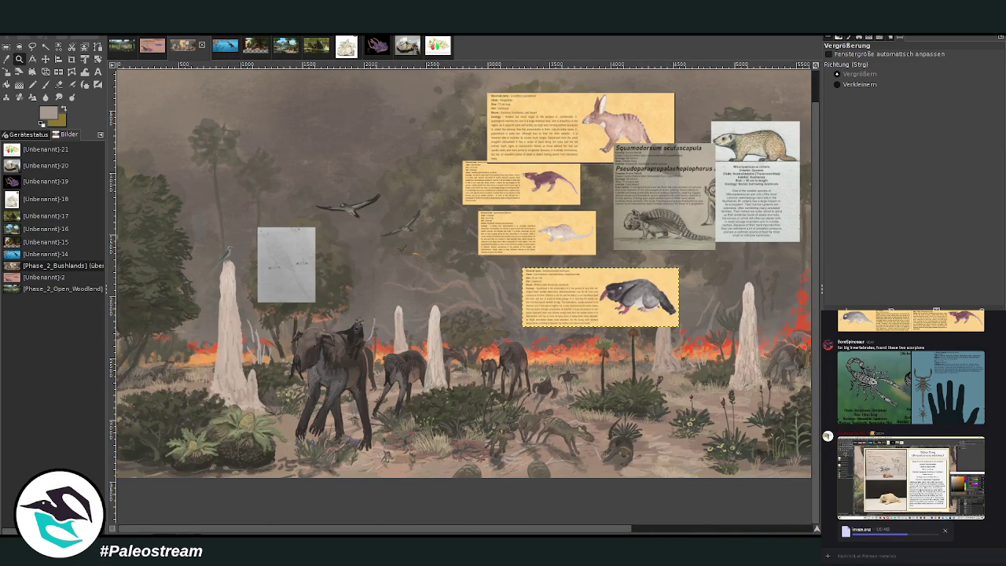
- Drag the yellow Beelzebophractus info card left beside the tall termite mound
left_click(46, 58)
left_click_drag(588, 304, 311, 349)
left_click(19, 58)
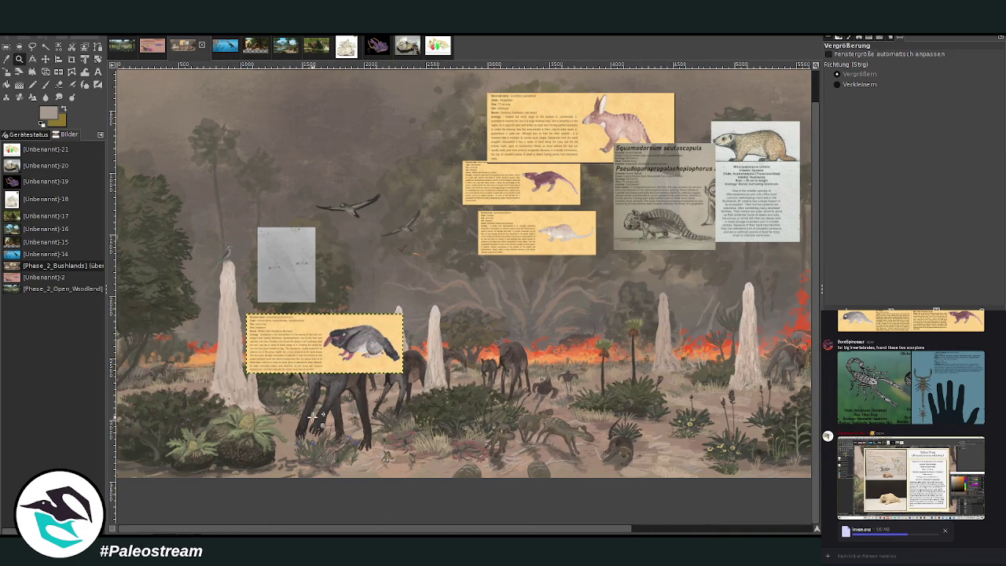
left_click_drag(297, 174, 440, 280)
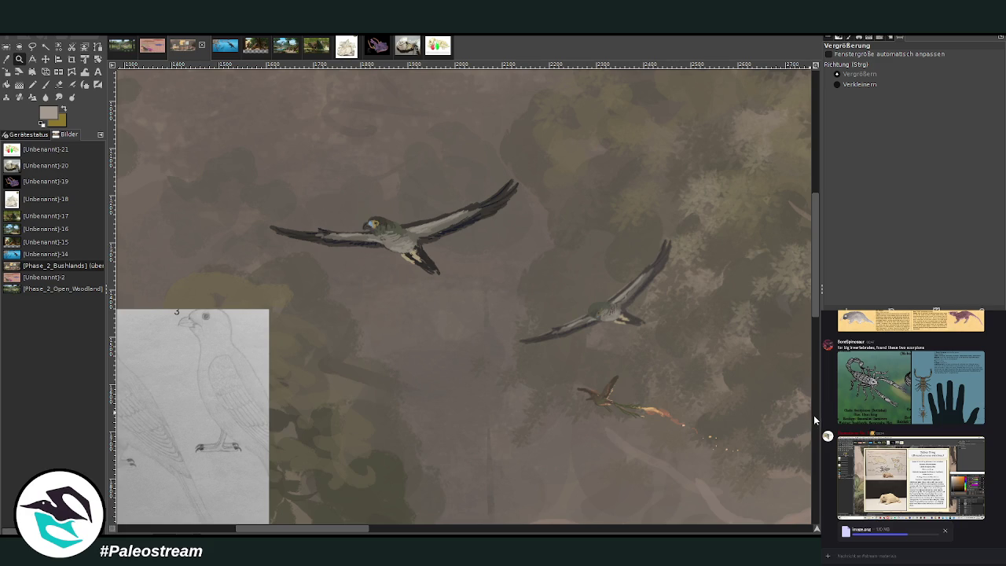
- Zoom in on the Beelzebophractus info card beside the tree and left termite mound
scroll(815, 417, "down", 5)
left_click_drag(354, 527, 323, 527)
scroll(400, 510, "left", 2)
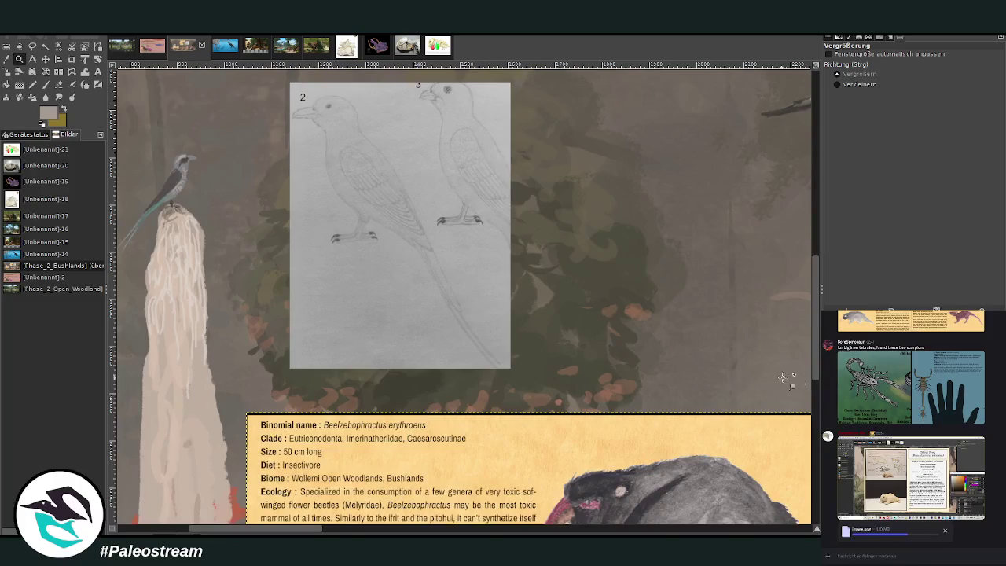
scroll(770, 380, "down", 3)
scroll(771, 380, "down", 2)
scroll(782, 393, "down", 1)
scroll(778, 389, "down", 2)
scroll(312, 532, "left", 3)
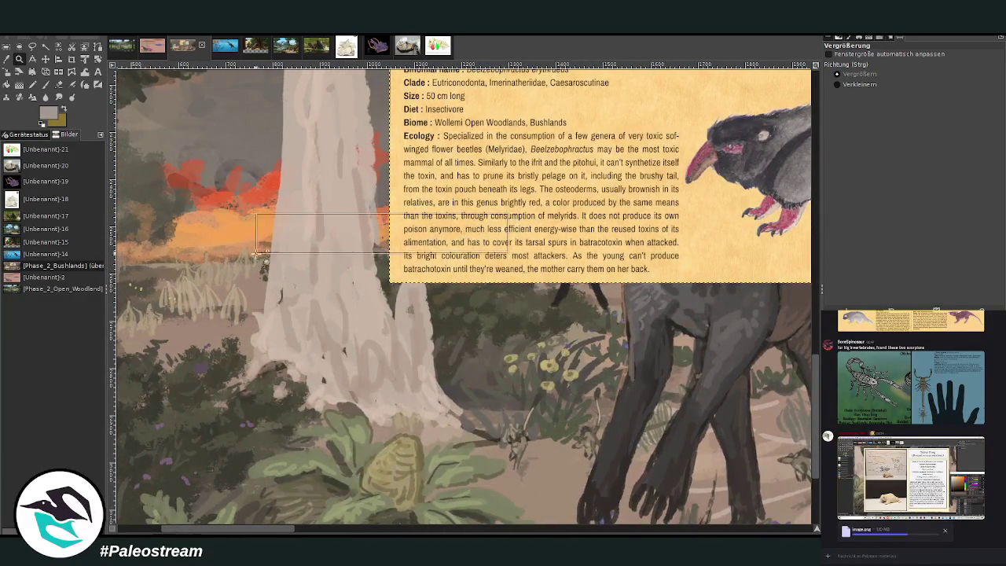
left_click(237, 270)
scroll(216, 302, "down", 3)
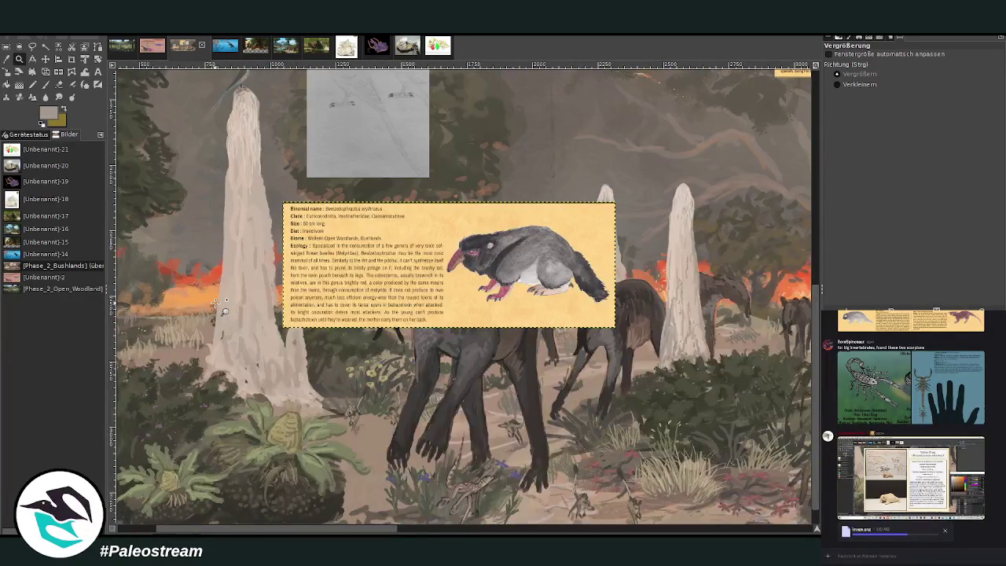
left_click_drag(202, 530, 126, 458)
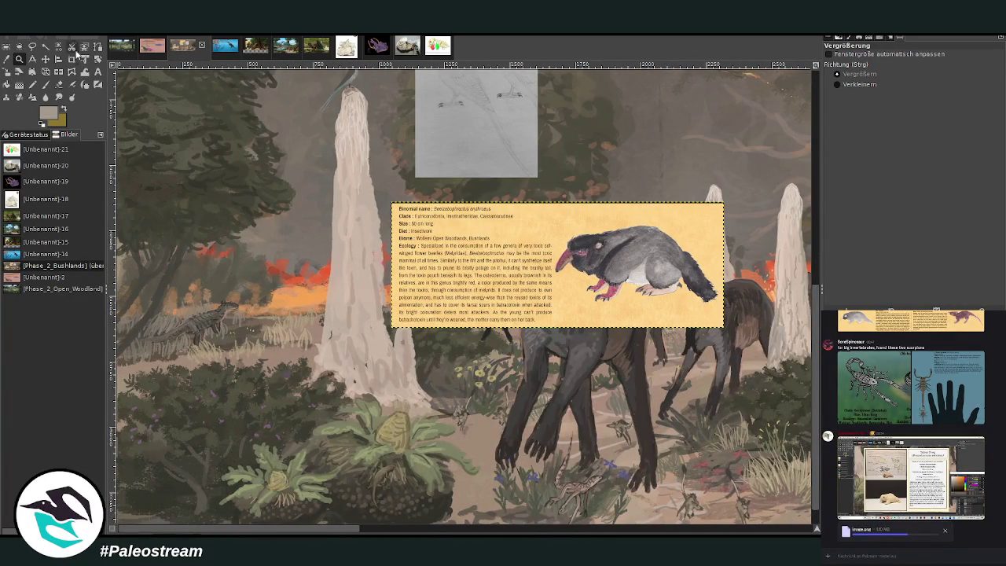
mouse_move(387, 198)
left_mouse_down()
mouse_move(670, 330)
mouse_move(730, 343)
left_mouse_up()
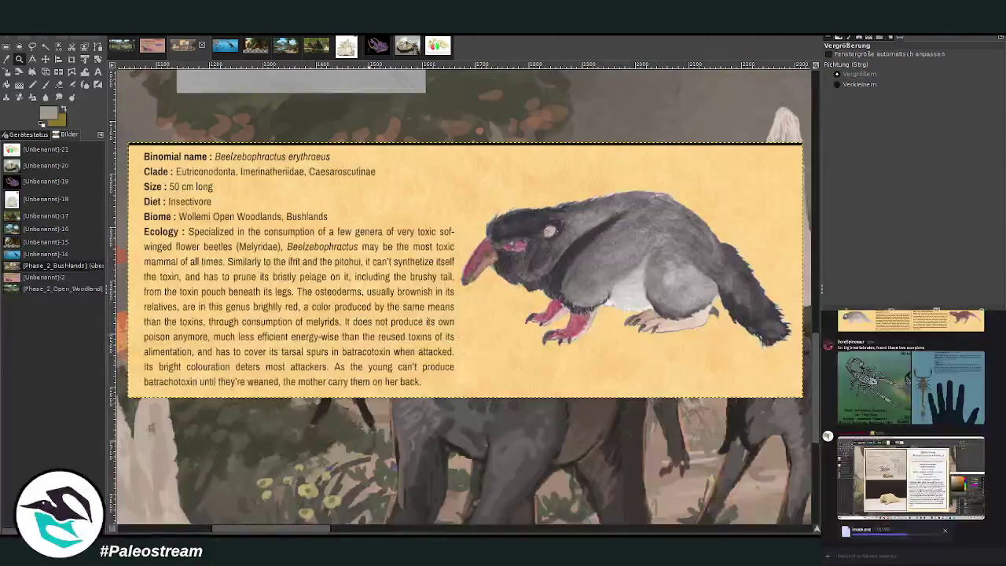
scroll(464, 298, "left", 3)
- Use the Move tool to drag the Beelzebophractus card up and left over the mound
key("m")
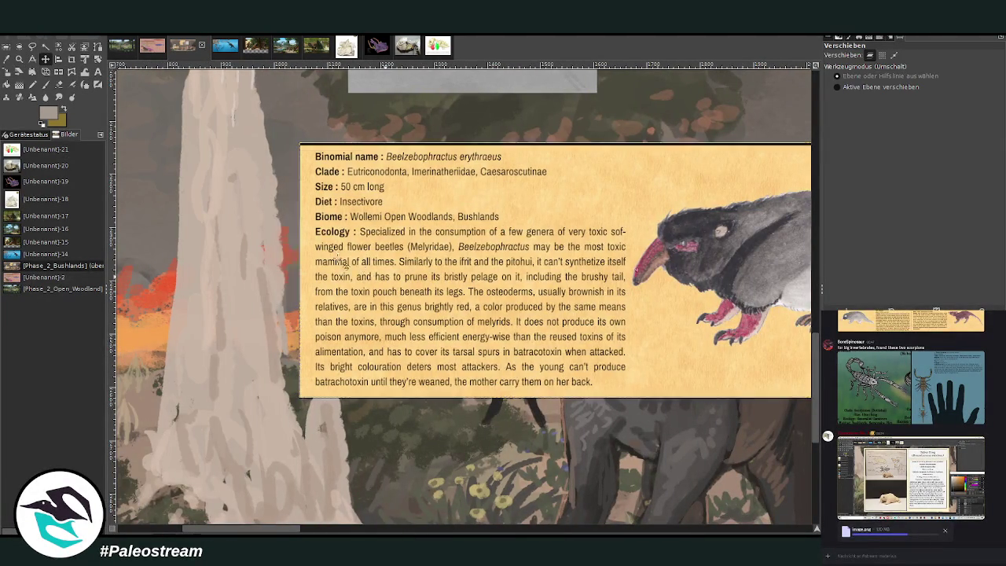
left_click_drag(375, 236, 197, 148)
left_click_drag(267, 528, 227, 528)
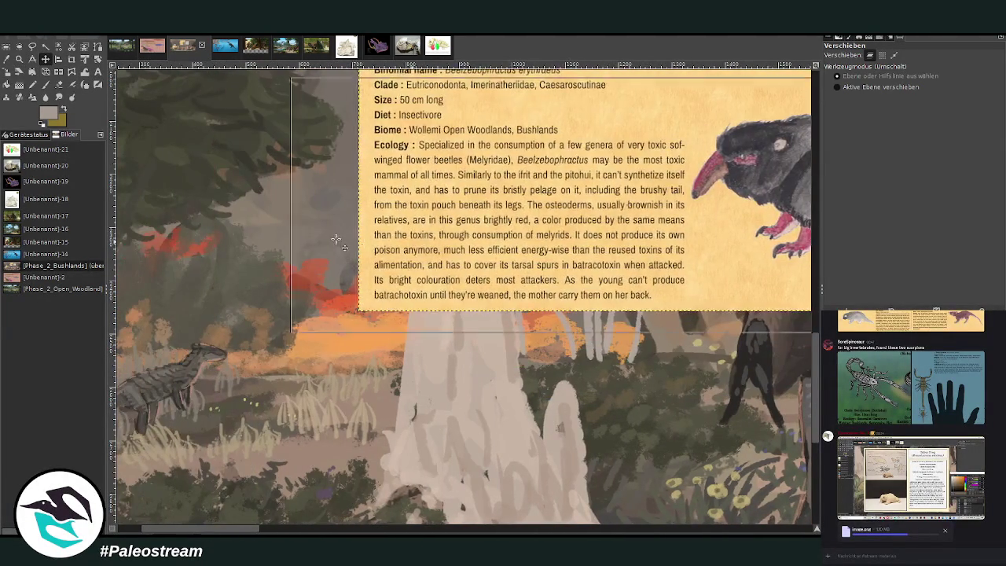
left_click_drag(512, 218, 258, 220)
scroll(778, 393, "down", 1)
scroll(778, 393, "down", 1)
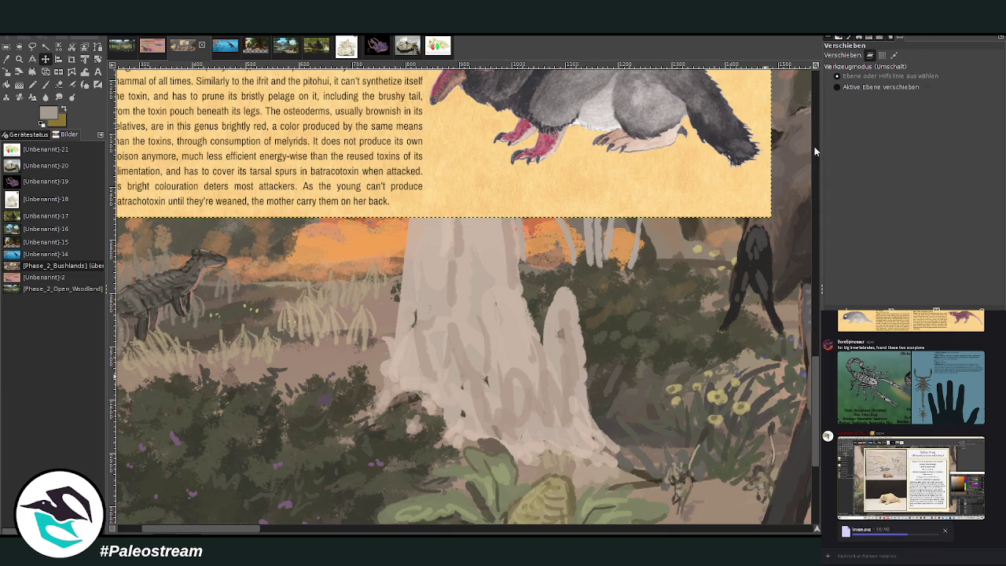
key("z")
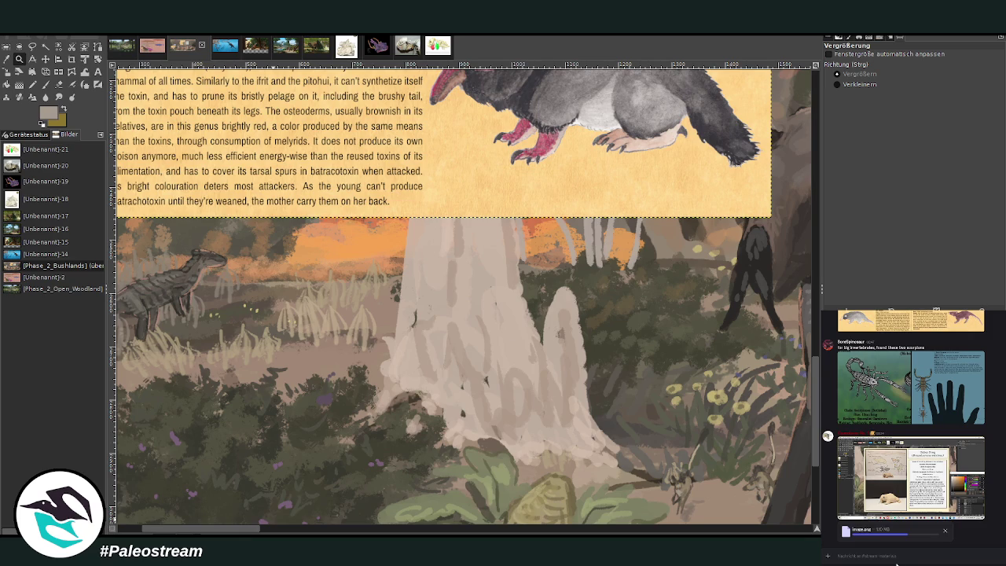
key("ctrl+v")
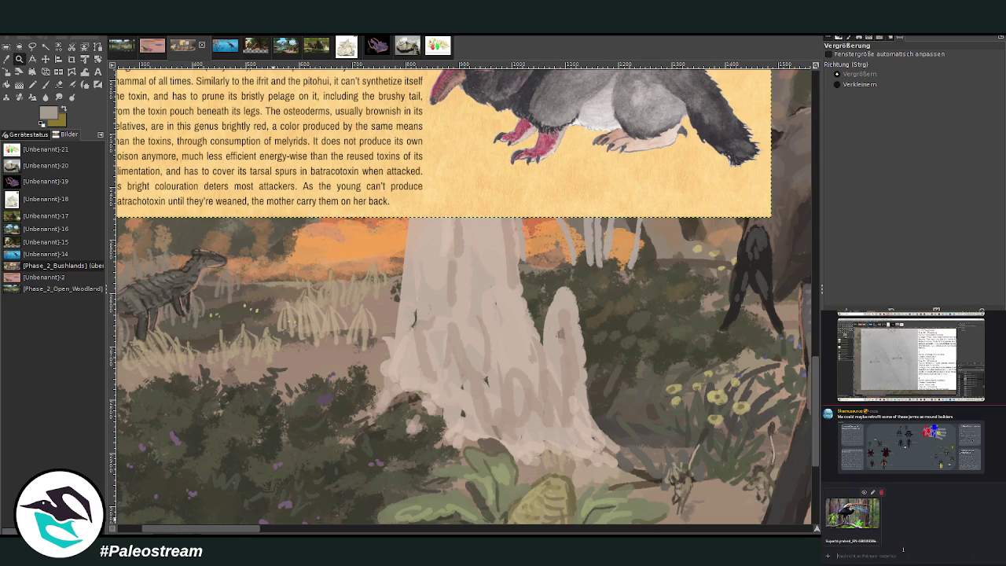
key("Return")
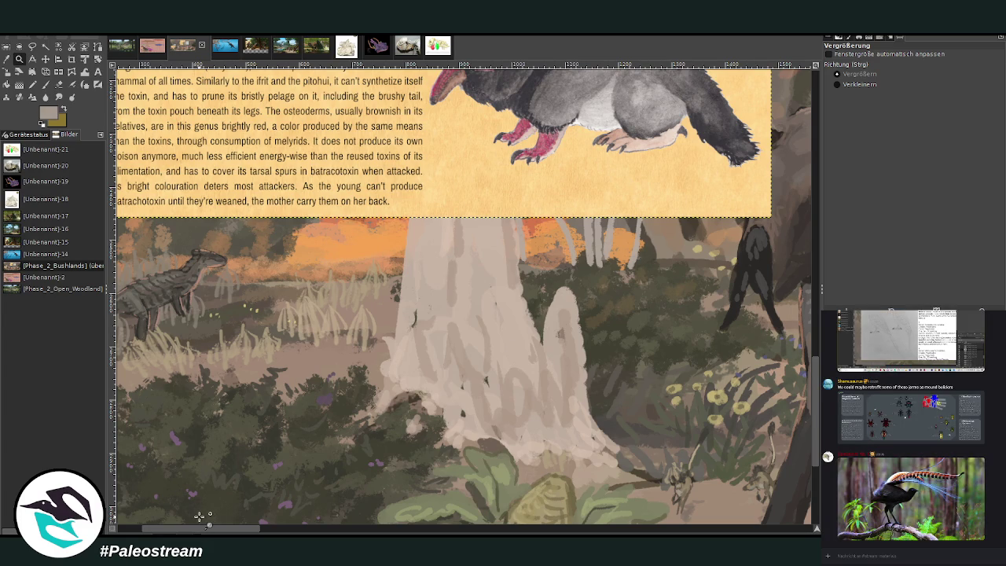
key("m")
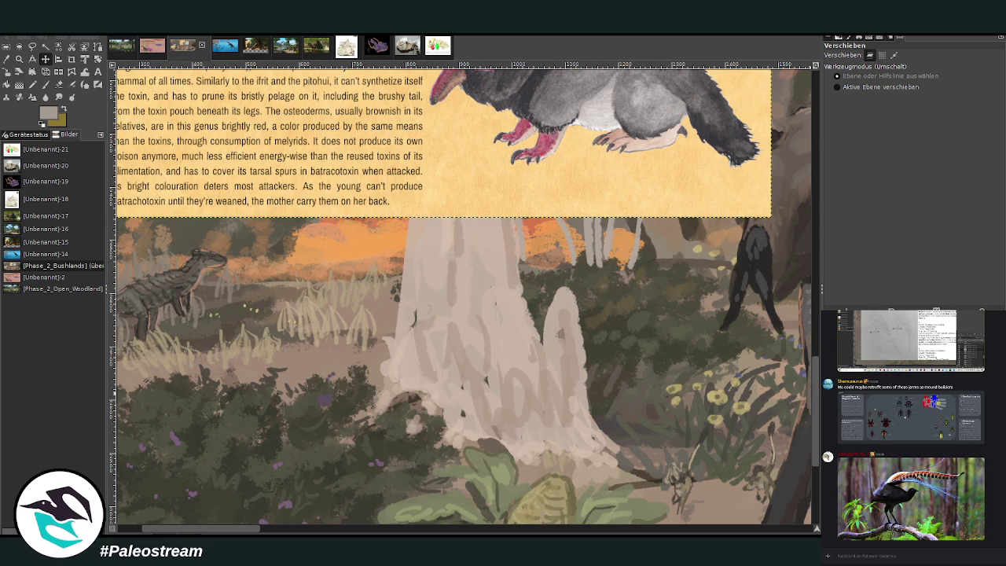
- Deselect, set the Paintbrush to 80.4 opacity and size 22, and draw the first dark strokes
key("ctrl+shift+a")
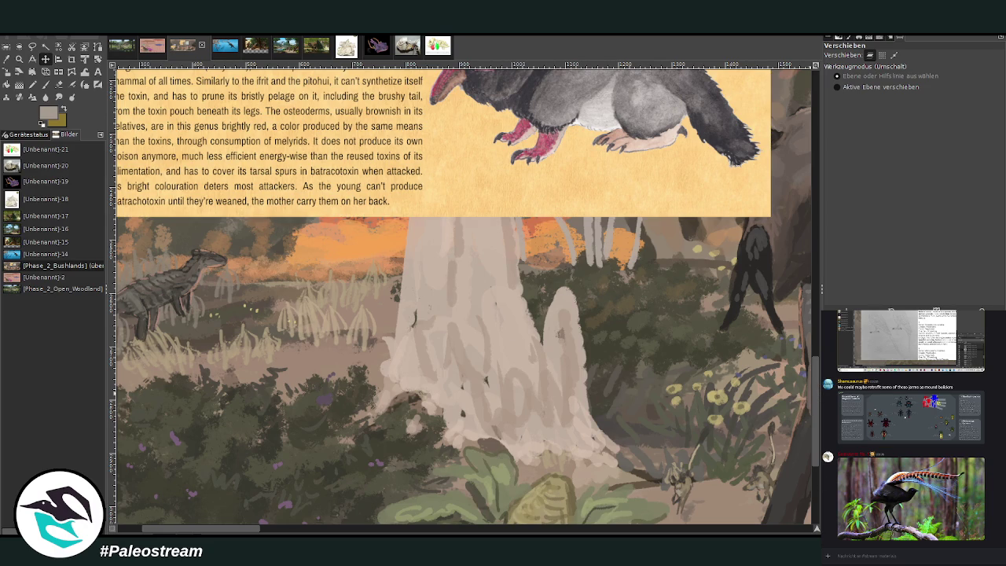
left_click(45, 84)
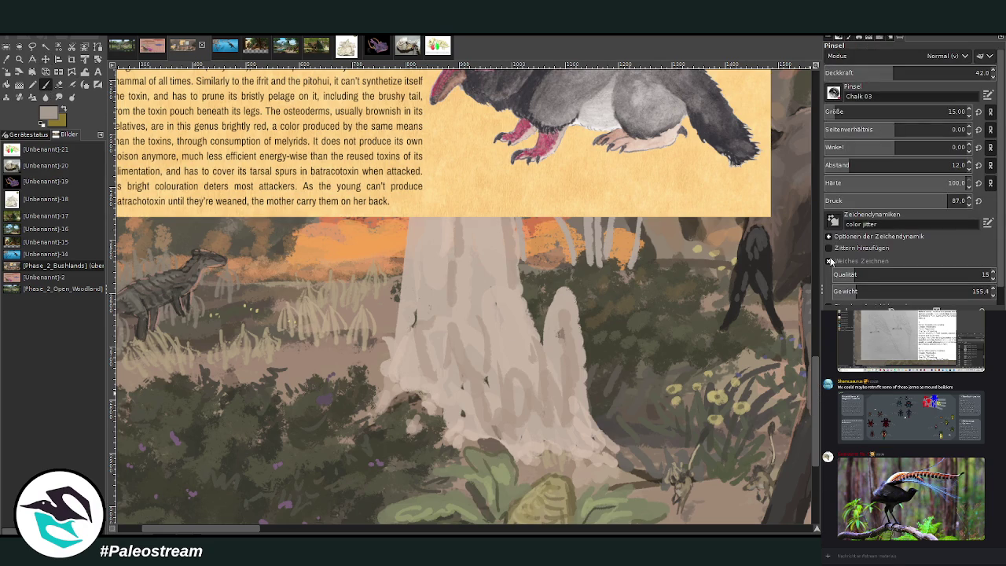
left_click_drag(892, 72, 958, 72)
left_click(840, 113)
scroll(782, 330, "up", 2)
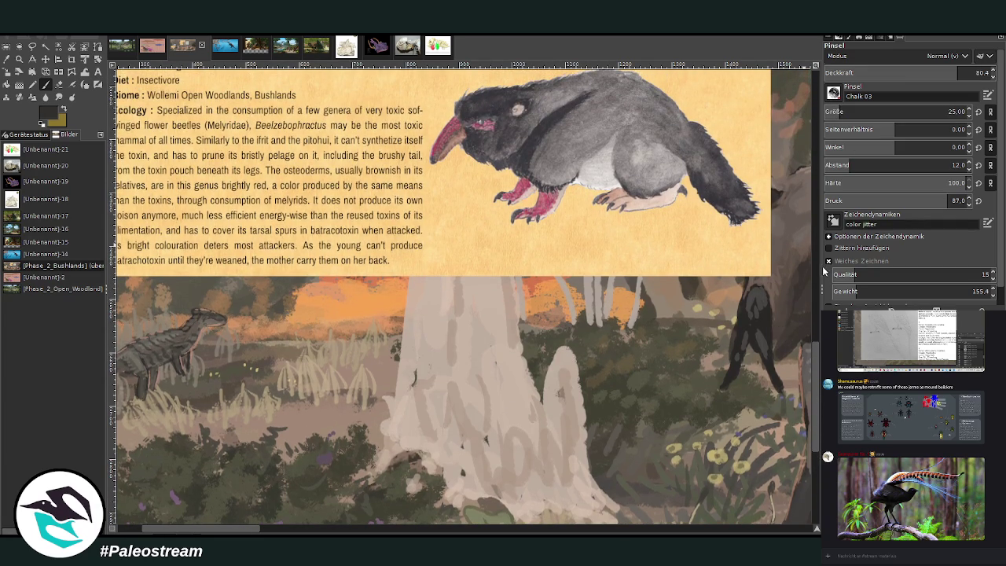
key("bracketleft")
key("bracketleft")
key("bracketleft")
left_click_drag(393, 388, 351, 408)
mouse_move(366, 395)
left_mouse_down()
mouse_move(403, 391)
mouse_move(408, 436)
mouse_move(440, 443)
left_mouse_up()
- Extend the sketch's arc down to the right and sketch the bird's head
mouse_move(390, 416)
left_mouse_down()
mouse_move(426, 433)
mouse_move(412, 438)
mouse_move(397, 378)
mouse_move(425, 391)
mouse_move(416, 424)
mouse_move(431, 409)
left_mouse_up()
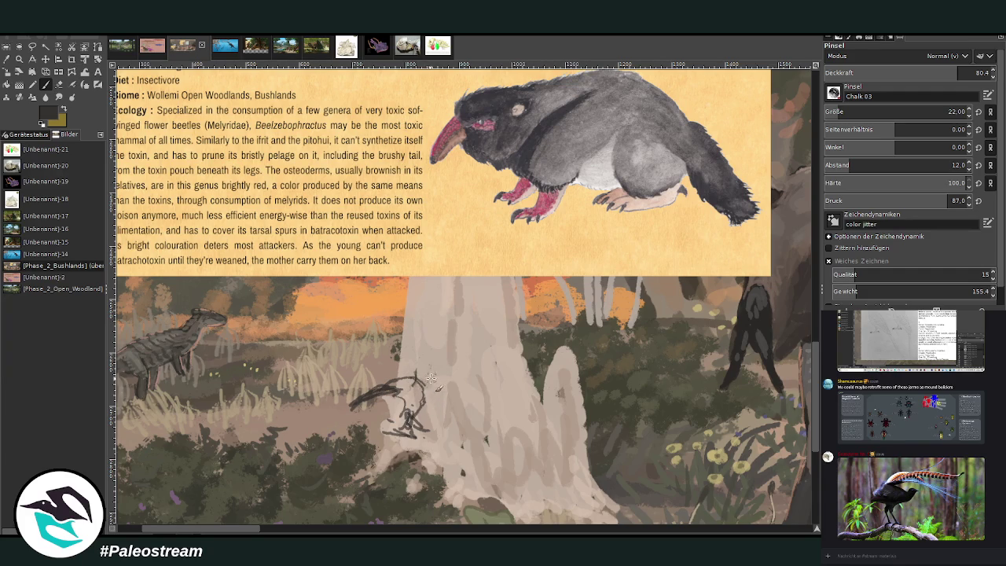
left_click_drag(438, 381, 462, 390)
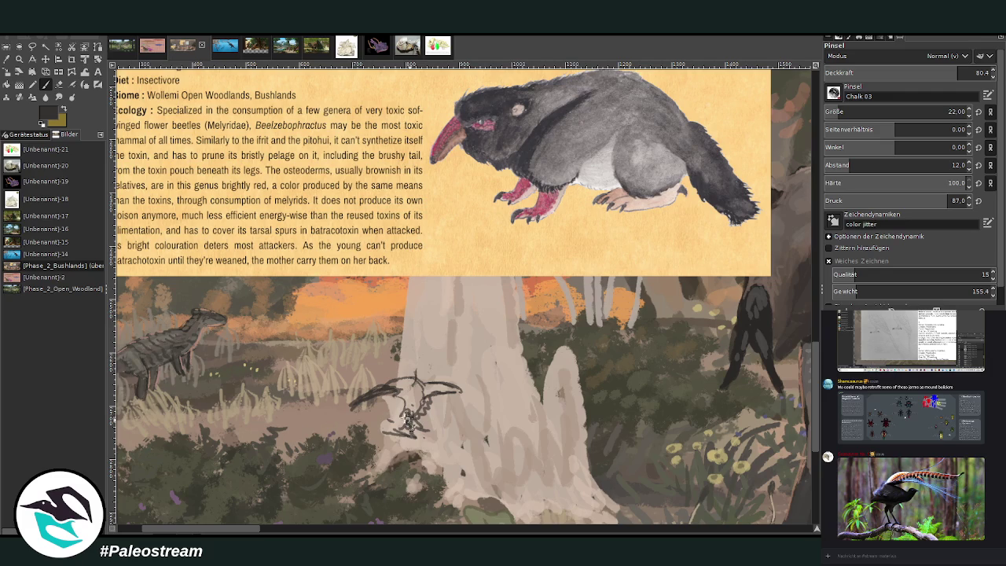
mouse_move(416, 386)
left_mouse_down()
mouse_move(419, 397)
mouse_move(462, 403)
left_mouse_up()
- Redraw the beak lines, toggling between Eraser and Paintbrush to fix strokes
left_click(58, 84)
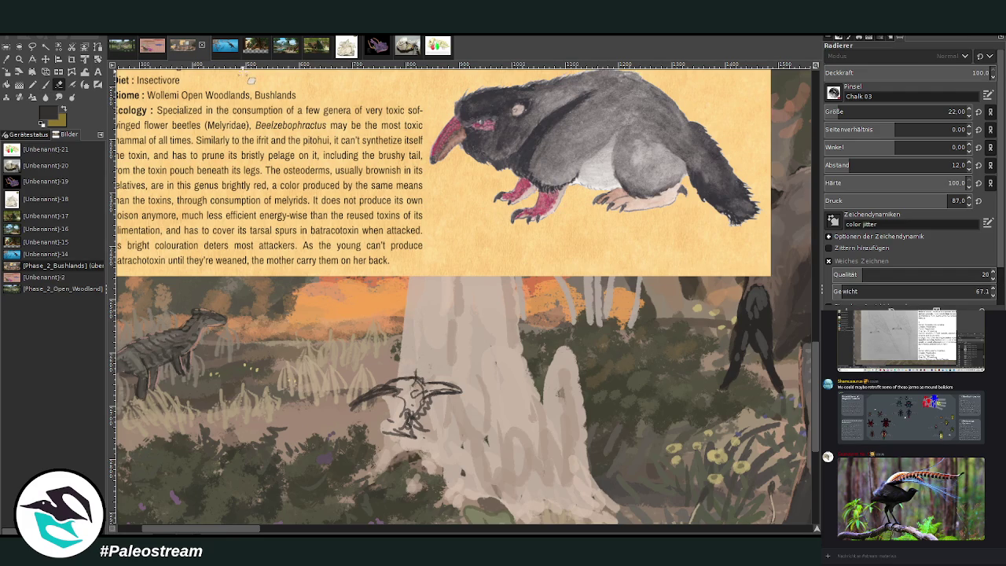
left_click(45, 84)
left_click_drag(388, 385, 365, 399)
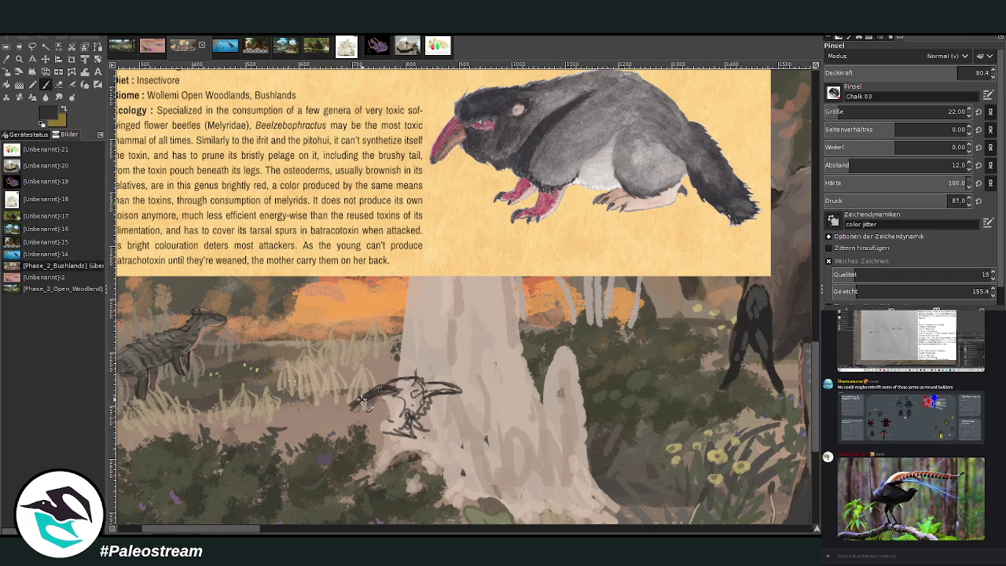
key("shift+e")
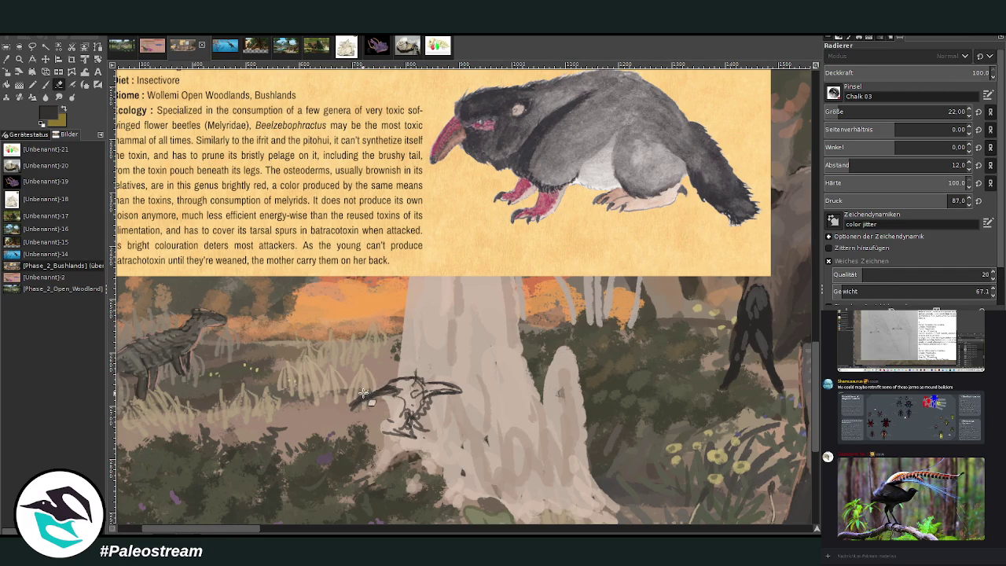
key("p")
mouse_move(393, 381)
left_mouse_down()
mouse_move(346, 399)
mouse_move(322, 429)
left_mouse_up()
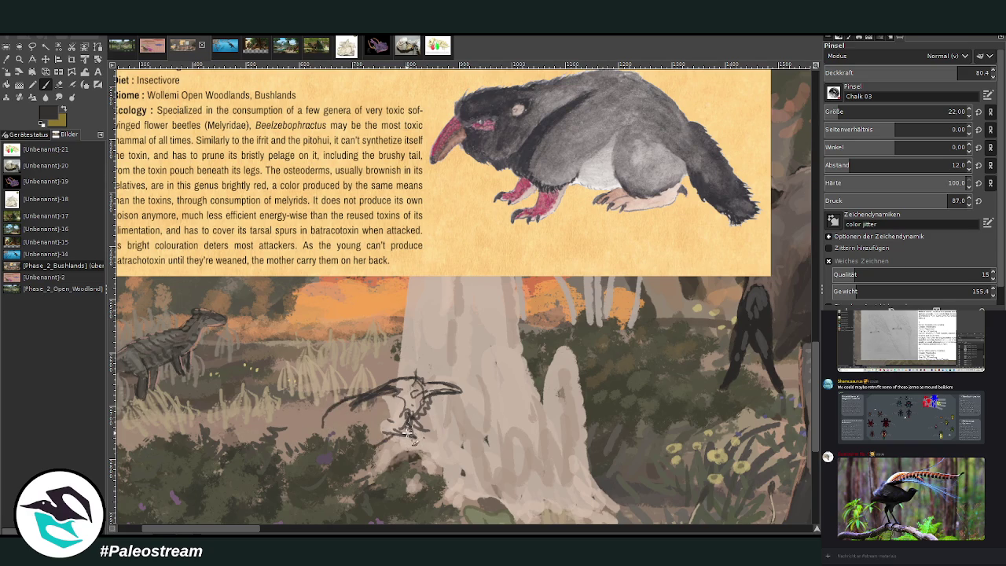
mouse_move(408, 434)
left_mouse_down()
mouse_move(428, 452)
mouse_move(427, 431)
left_mouse_up()
- Zoom in with the Zoom tool until the Beelzebophractus card fills the view
scroll(308, 425, "down", 3)
scroll(308, 425, "down", 2)
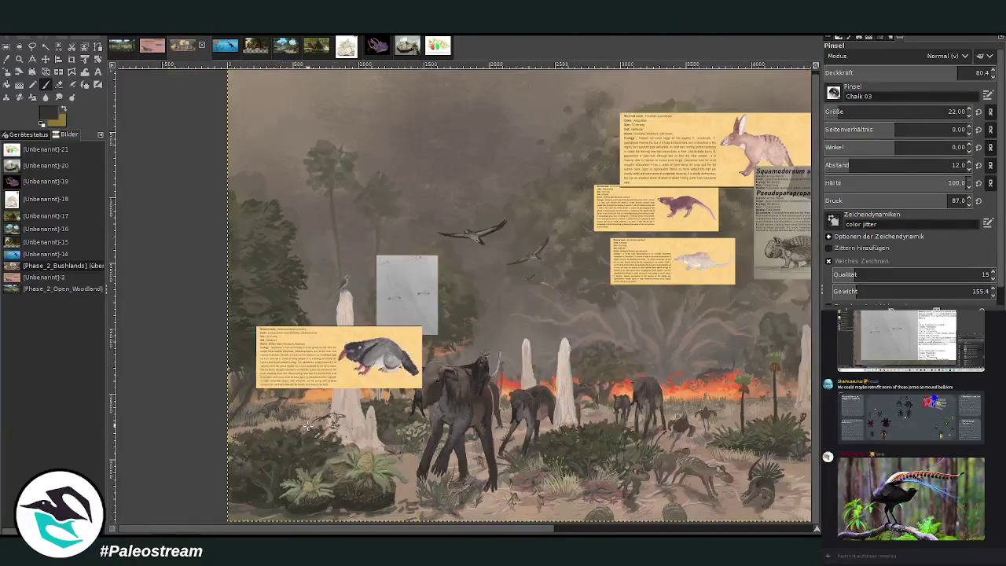
key("z")
left_click_drag(250, 314, 418, 399)
left_click_drag(157, 194, 772, 440)
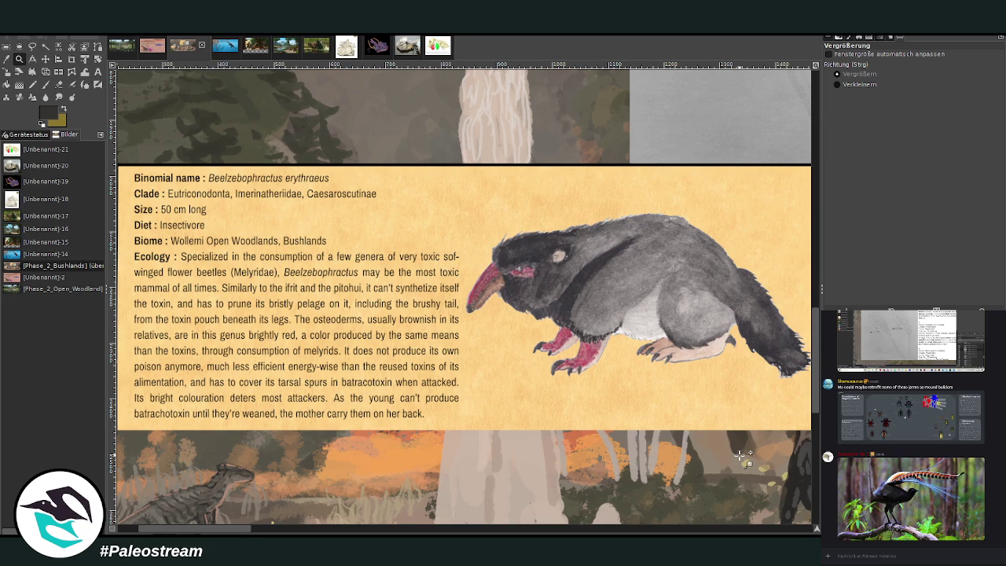
scroll(755, 440, "down", 2)
scroll(778, 420, "down", 3)
scroll(798, 405, "down", 1)
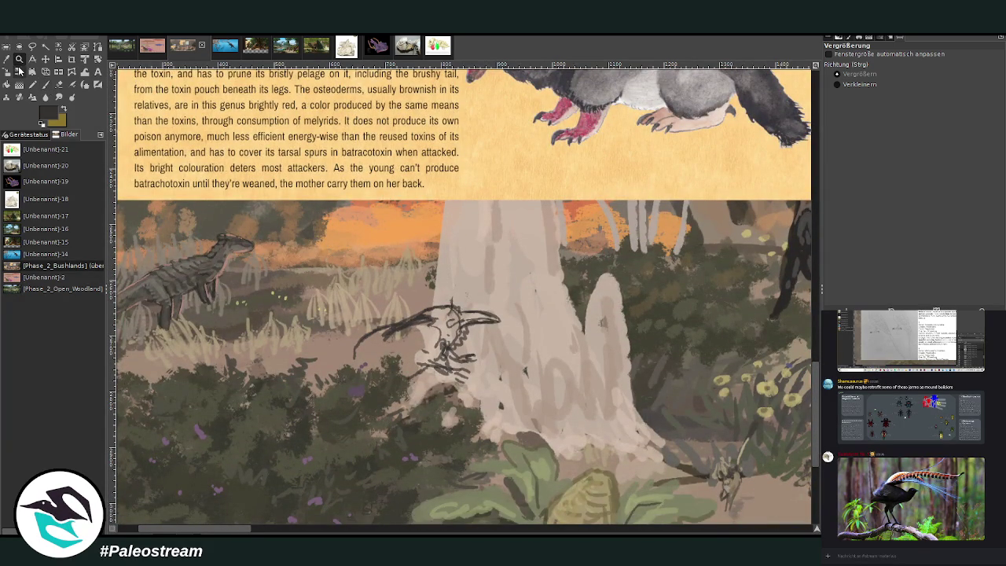
- Zoom onto the mound and bird sketch, then pick the mound's beige and the dark line colour
key("minus")
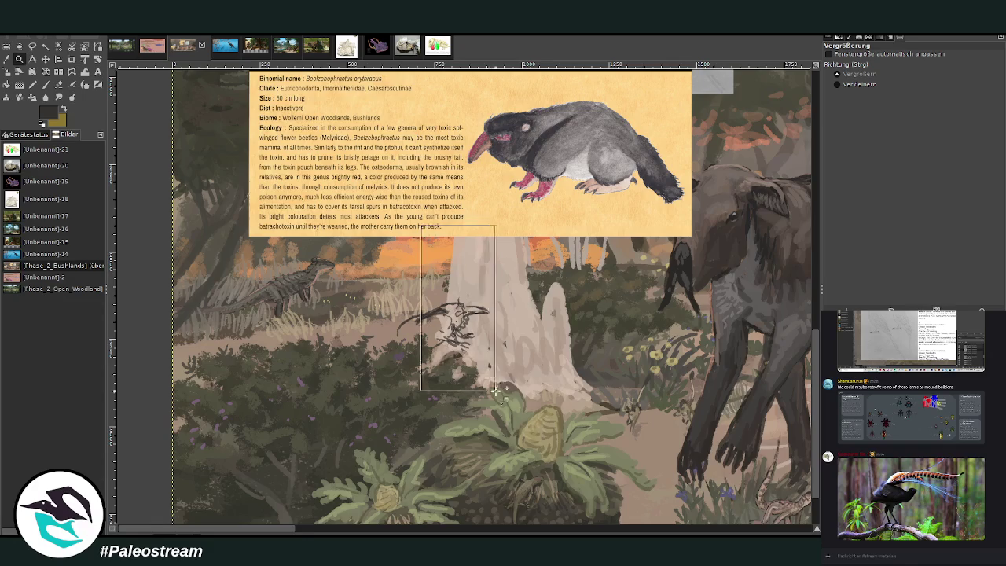
left_click_drag(432, 227, 495, 382)
left_click(45, 84)
left_click(471, 261, "ctrl")
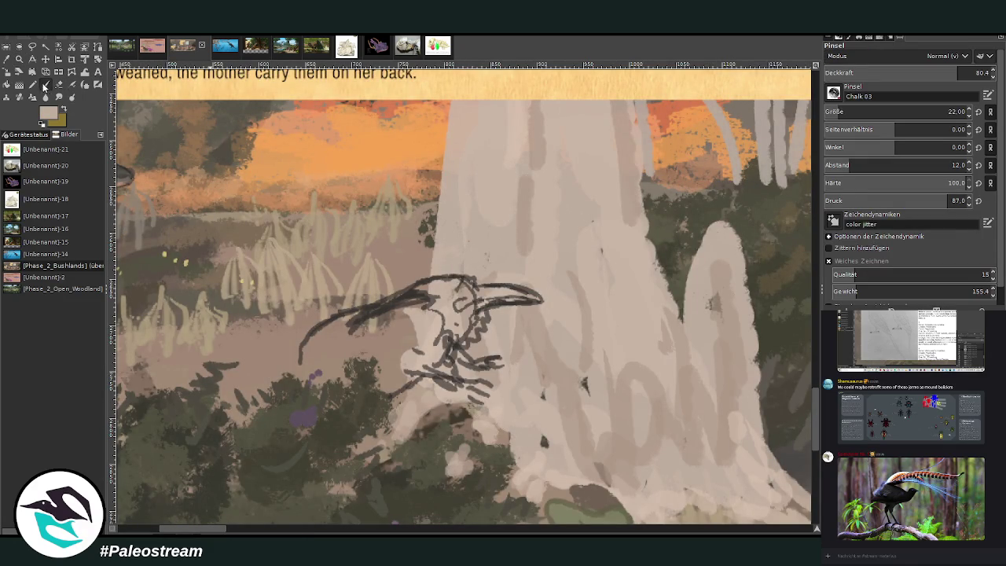
left_click(394, 315, "ctrl")
- Darken the bird's back line and paint mid-grey over the creature's body
mouse_move(394, 314)
left_mouse_down()
mouse_move(298, 370)
mouse_move(330, 340)
mouse_move(341, 363)
mouse_move(386, 334)
left_mouse_up()
left_click_drag(820, 413, 817, 383)
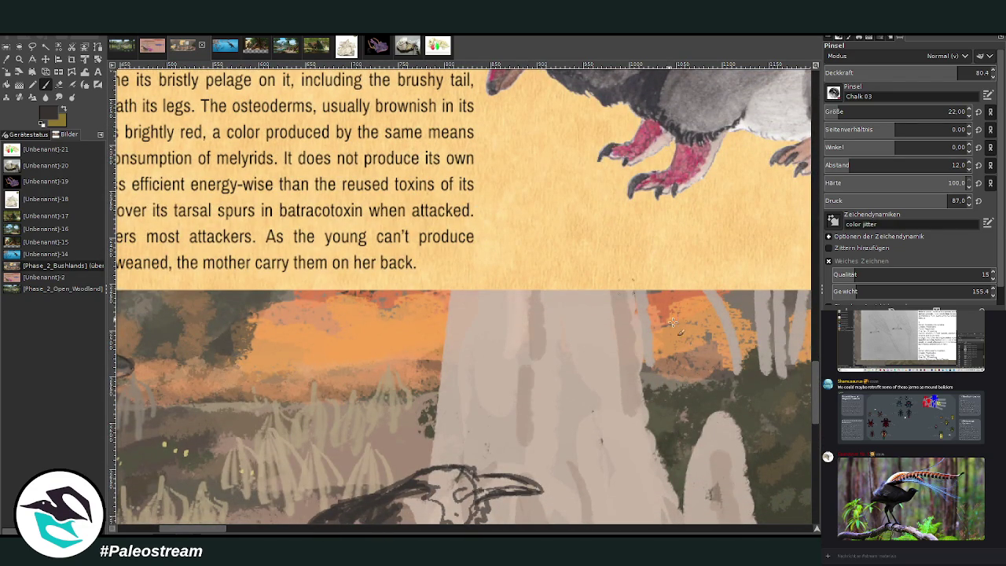
scroll(694, 383, "down", 1)
scroll(693, 383, "down", 2)
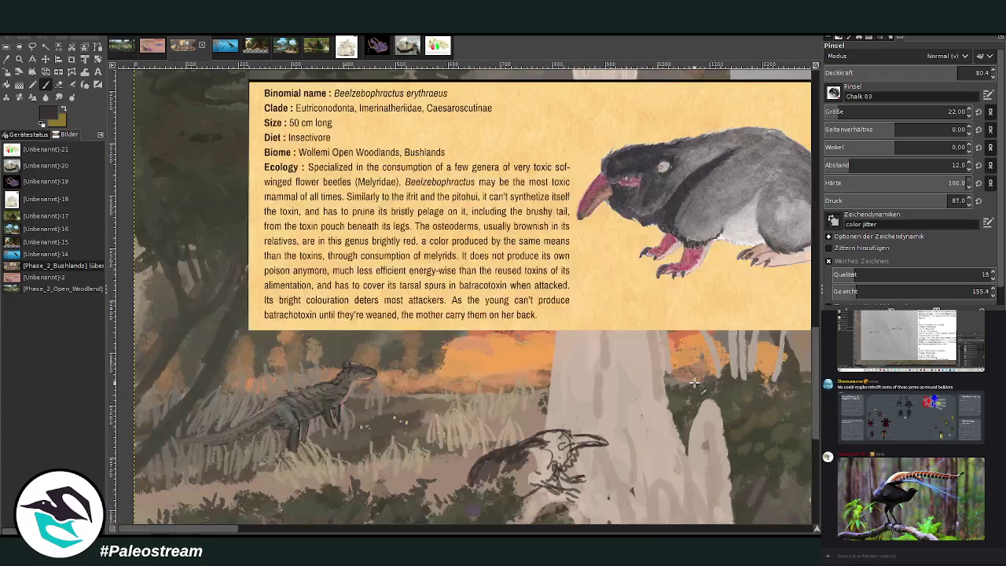
scroll(433, 472, "down", 1)
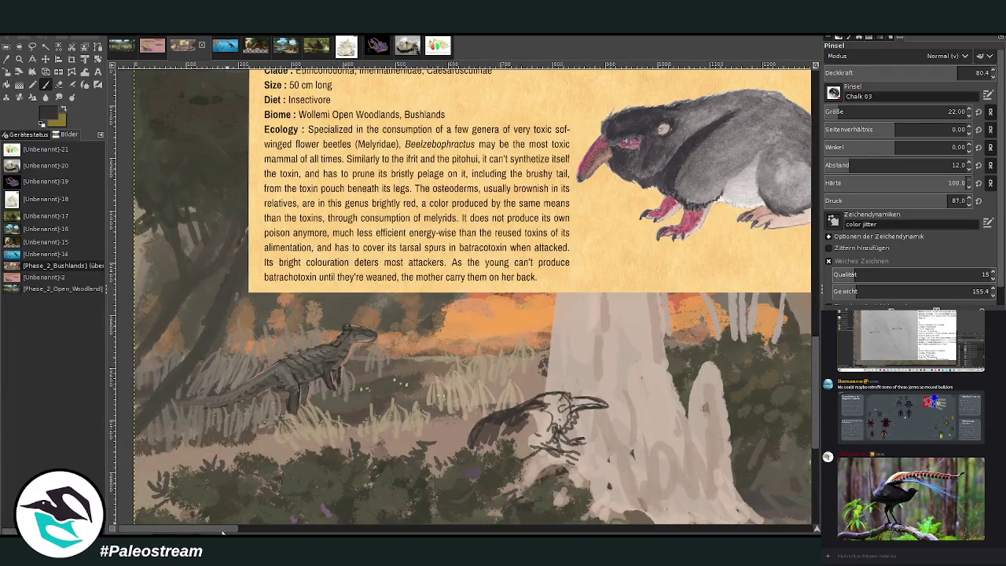
scroll(222, 530, "right", 4)
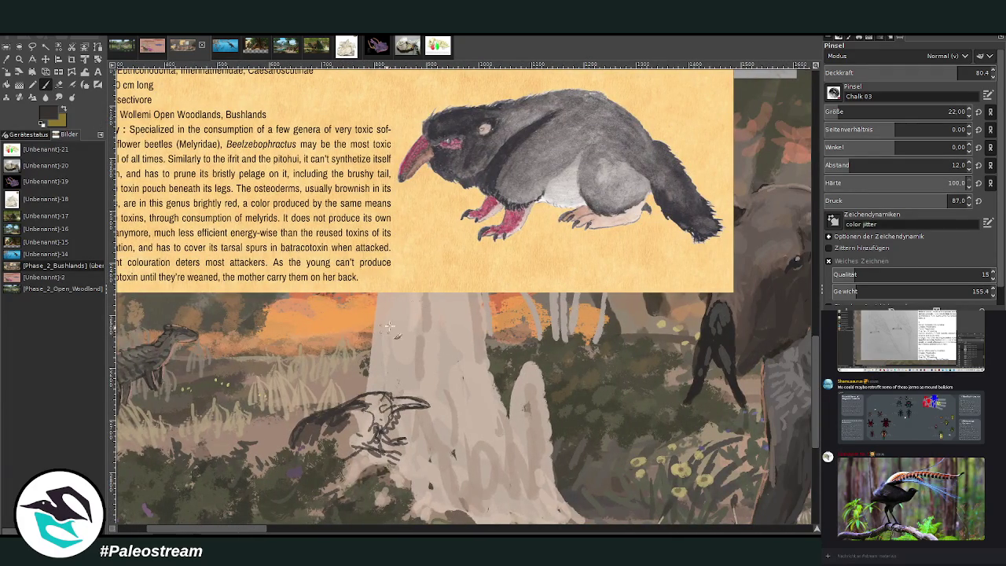
left_click(550, 163, "ctrl")
left_click(528, 147, "ctrl")
mouse_move(369, 439)
left_mouse_down()
mouse_move(358, 440)
mouse_move(346, 413)
mouse_move(333, 417)
mouse_move(319, 459)
mouse_move(310, 440)
mouse_move(291, 447)
mouse_move(320, 425)
left_mouse_up()
- Shade the creature's lower body, legs, head and neck in darker grey
left_click(759, 244, "ctrl")
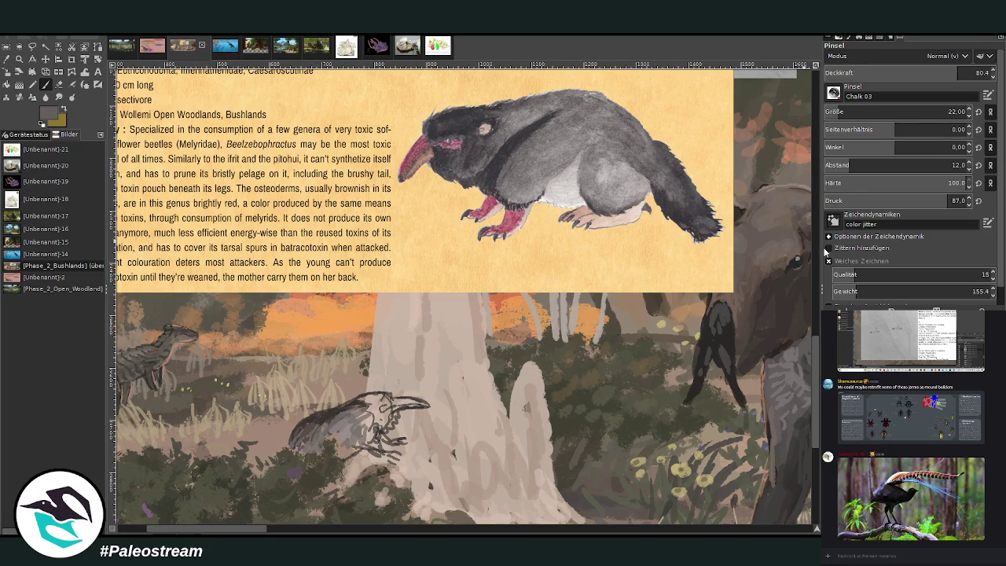
left_click_drag(308, 428, 296, 434)
left_click_drag(237, 529, 225, 534)
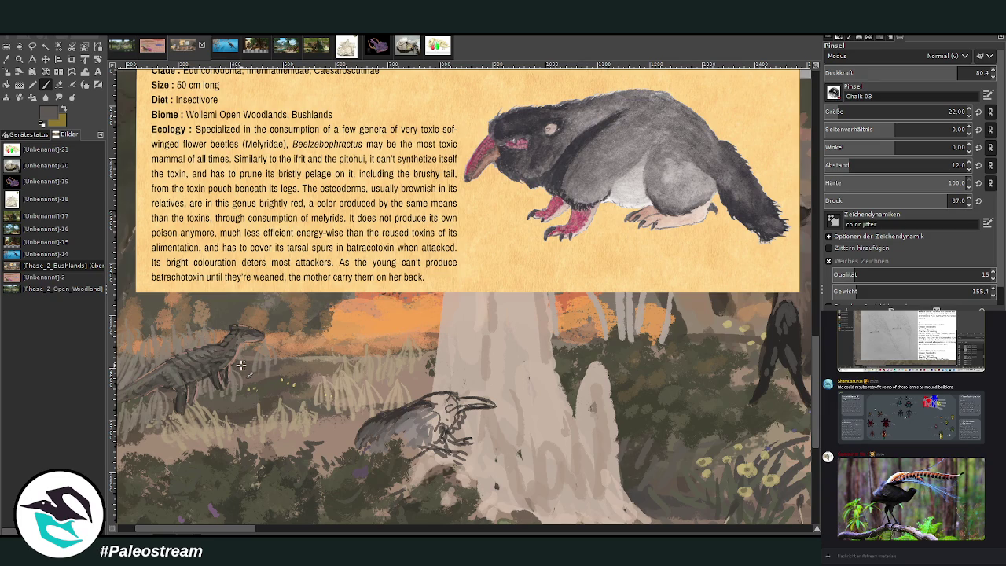
left_click_drag(476, 425, 418, 439)
mouse_move(443, 423)
left_mouse_down()
mouse_move(464, 441)
mouse_move(462, 417)
mouse_move(433, 429)
mouse_move(446, 406)
left_mouse_up()
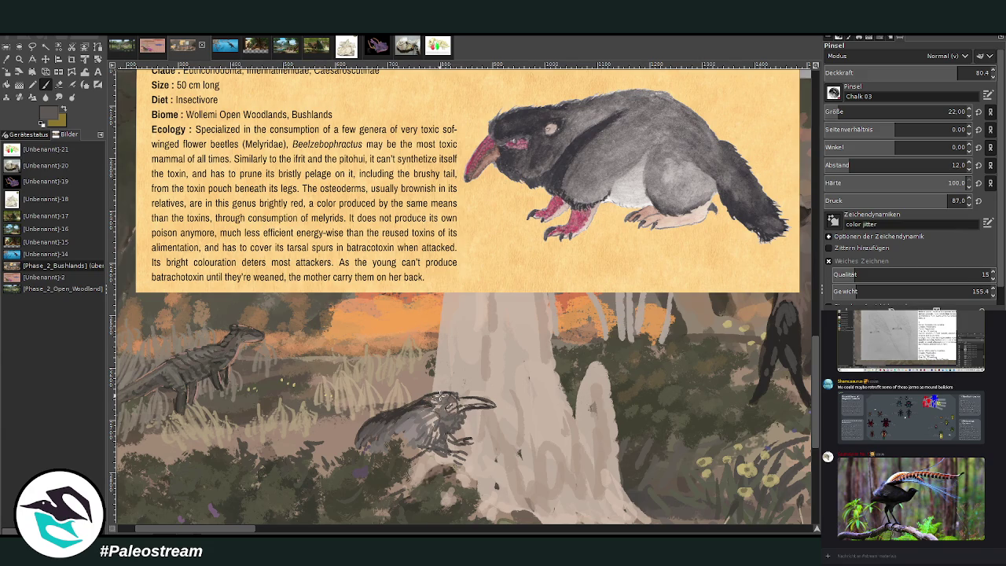
- Darken the top of the head and add dark strokes around the lower body
left_click(398, 413, "ctrl")
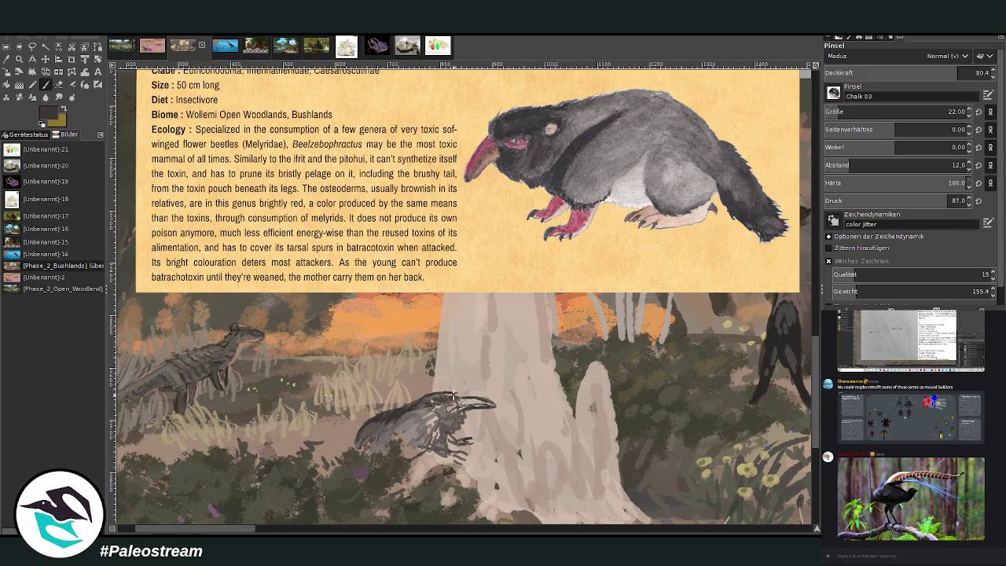
mouse_move(429, 397)
left_mouse_down()
mouse_move(451, 394)
mouse_move(428, 414)
mouse_move(440, 437)
mouse_move(389, 428)
mouse_move(423, 438)
left_mouse_up()
left_click(424, 422, "ctrl")
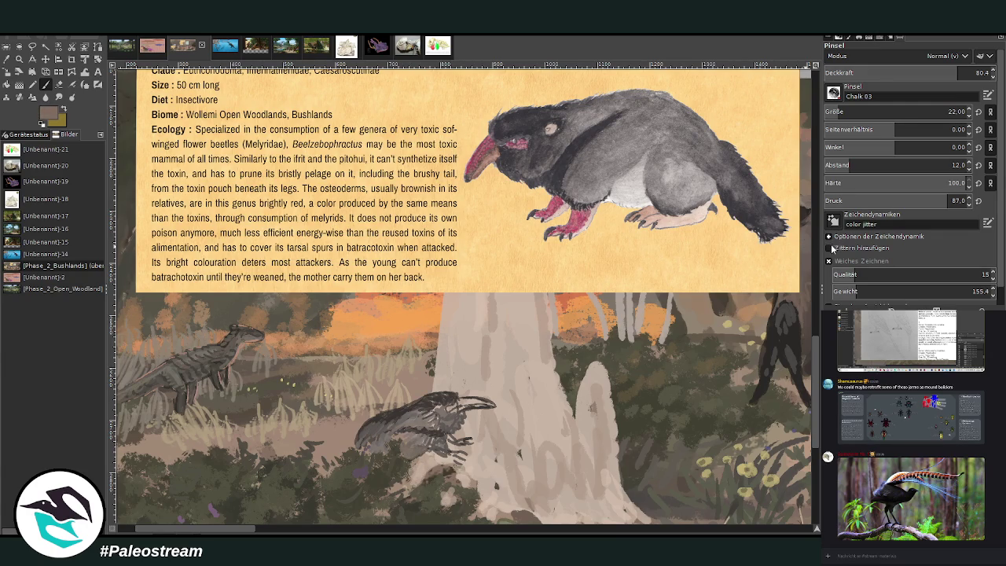
left_click_drag(440, 456, 417, 479)
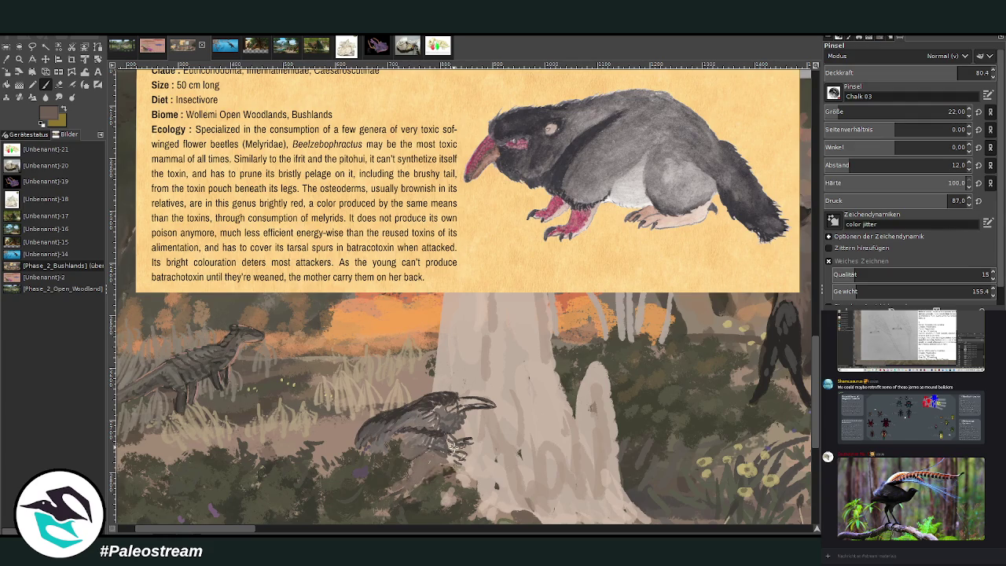
left_click(489, 147, "ctrl")
- Paint the creature's beak reddish-maroon, darkening its base
left_click(44, 87)
left_click_drag(476, 402, 485, 403)
left_click_drag(485, 403, 451, 407)
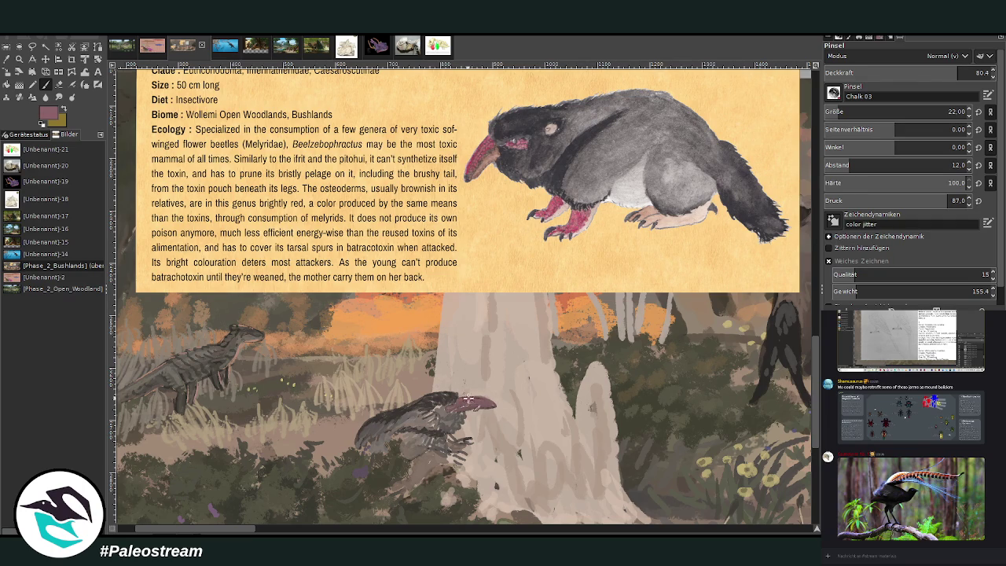
left_click(59, 84)
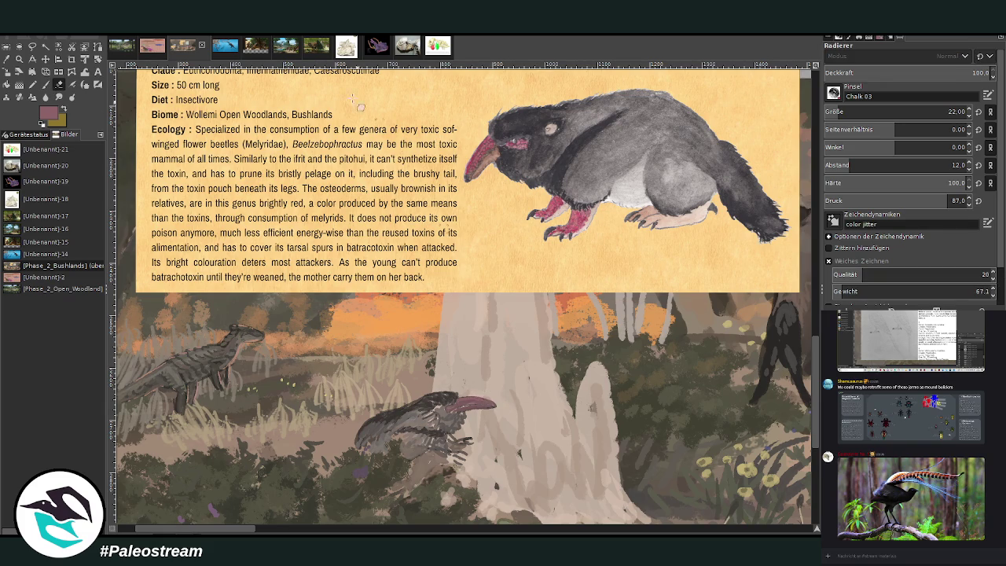
left_click(46, 85)
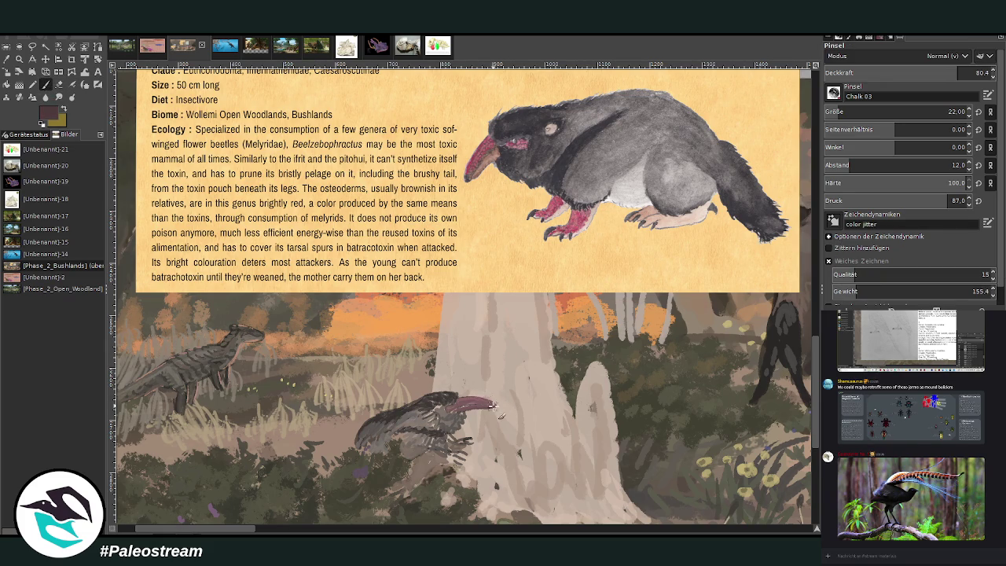
left_click_drag(483, 404, 449, 407)
- Paint the head and back grey, add dark fur strokes to the legs, and enable smooth stroking
left_click(378, 426, "ctrl")
mouse_move(449, 402)
left_mouse_down()
mouse_move(424, 422)
mouse_move(466, 431)
mouse_move(458, 445)
mouse_move(460, 416)
mouse_move(425, 424)
mouse_move(402, 410)
mouse_move(369, 431)
mouse_move(374, 461)
mouse_move(384, 445)
mouse_move(357, 450)
left_mouse_up()
left_click(633, 249, "ctrl")
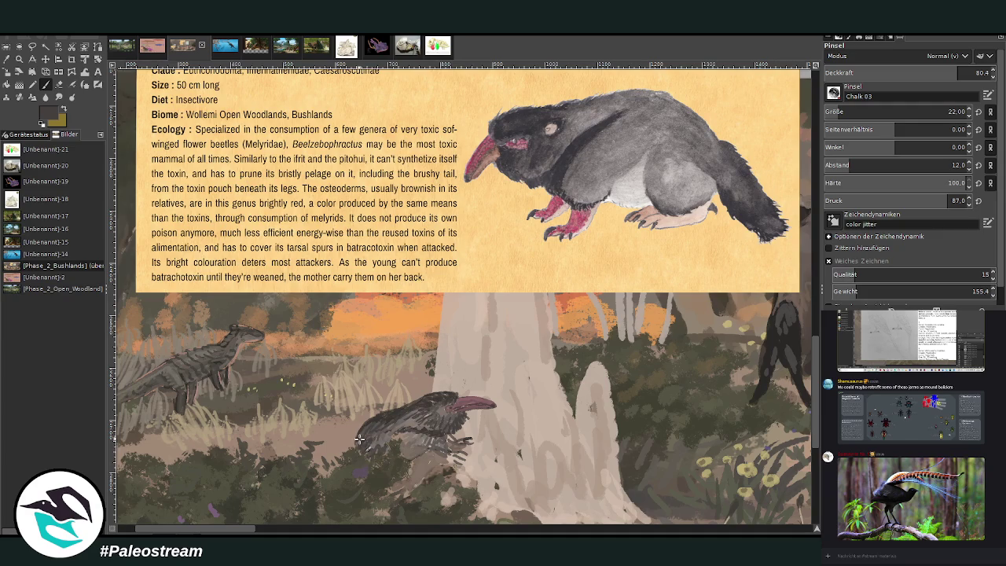
mouse_move(431, 442)
left_mouse_down()
mouse_move(443, 454)
mouse_move(418, 440)
mouse_move(410, 465)
mouse_move(413, 451)
mouse_move(400, 454)
left_mouse_up()
left_click(828, 260)
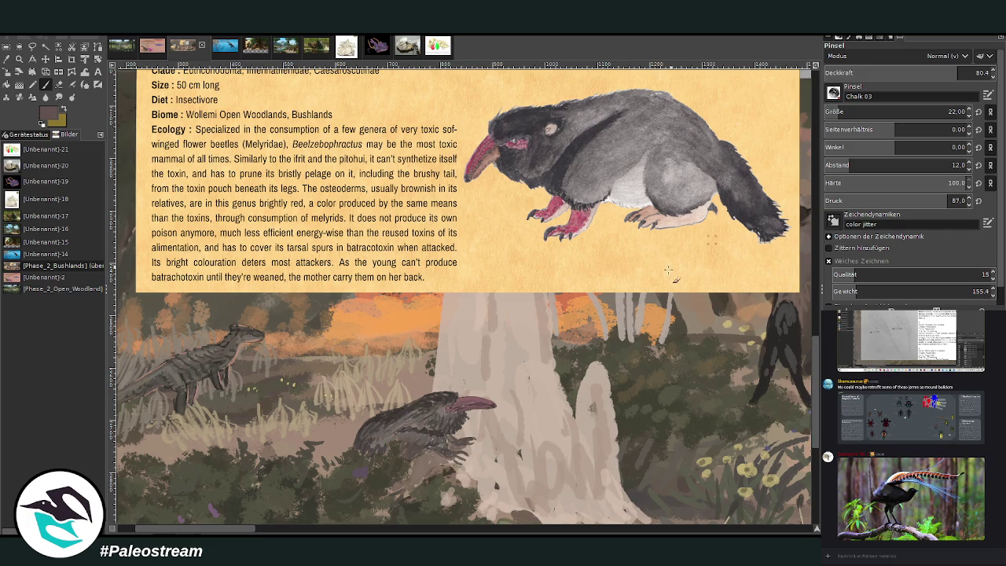
- Sample beak pink, dark brown and light brownish-grey, and lower brush opacity to 61.2
left_click(468, 399, "ctrl")
left_click(804, 236, "ctrl")
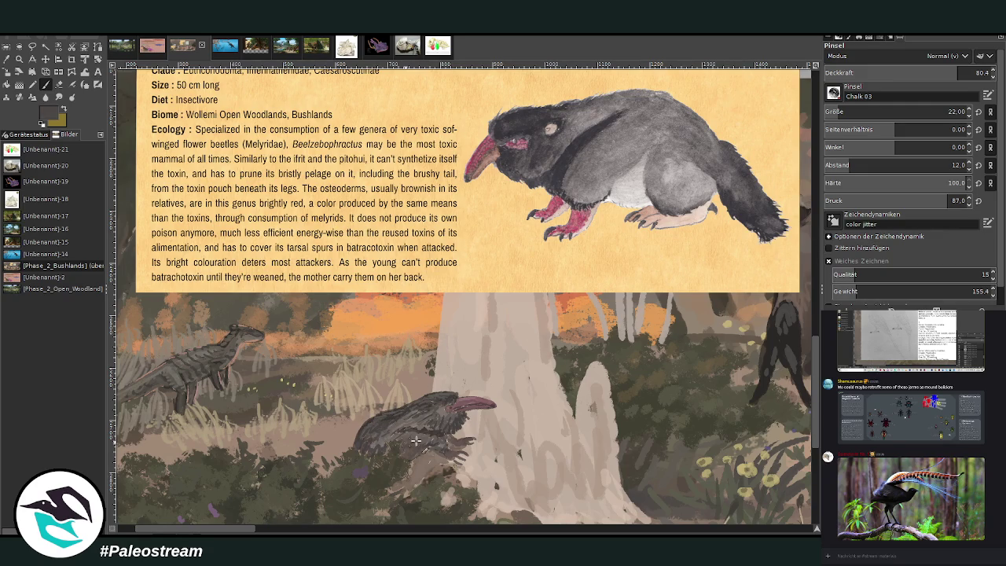
left_click(440, 454, "ctrl")
left_click(924, 72)
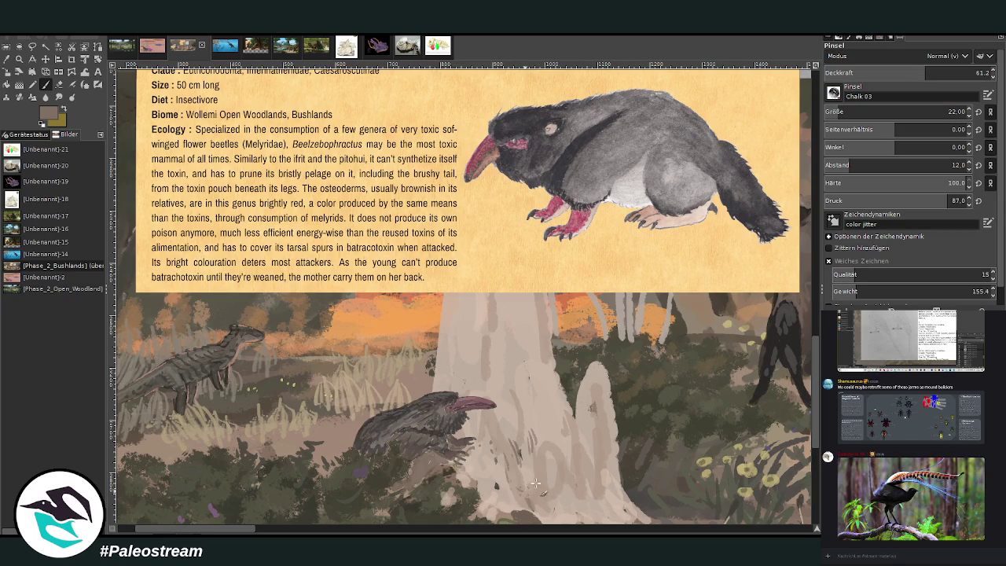
- Hatch light beige chalk strokes across the termite mound's base
mouse_move(556, 476)
left_mouse_down()
mouse_move(581, 495)
mouse_move(546, 488)
left_mouse_up()
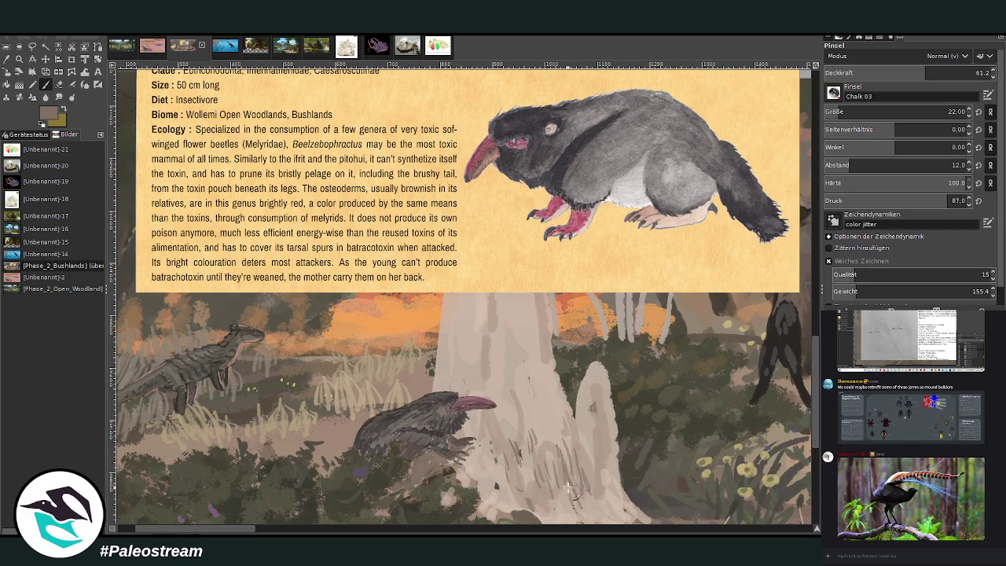
mouse_move(546, 488)
left_mouse_down()
mouse_move(490, 503)
mouse_move(589, 431)
left_mouse_up()
left_click(489, 498, "ctrl")
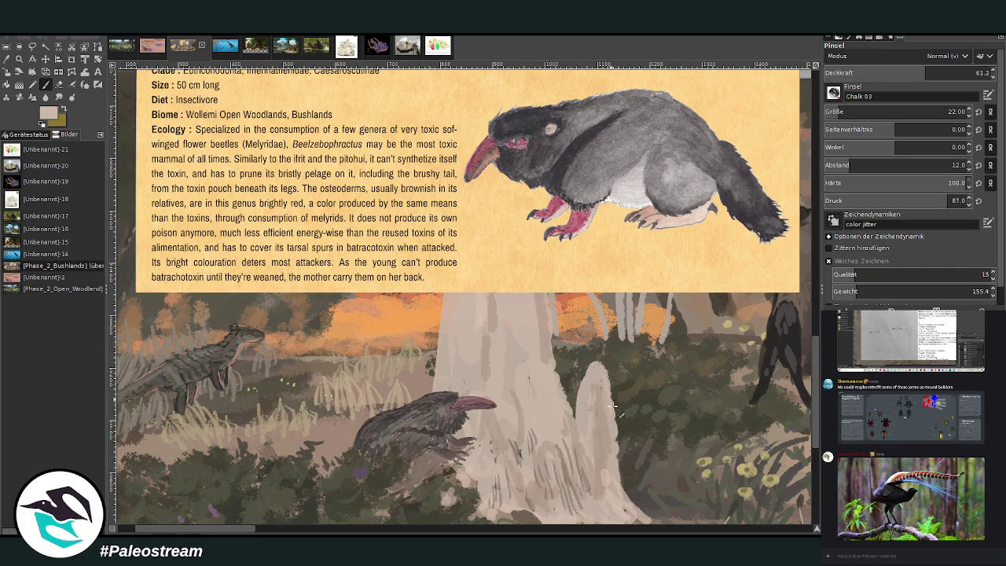
left_click_drag(610, 393, 494, 431)
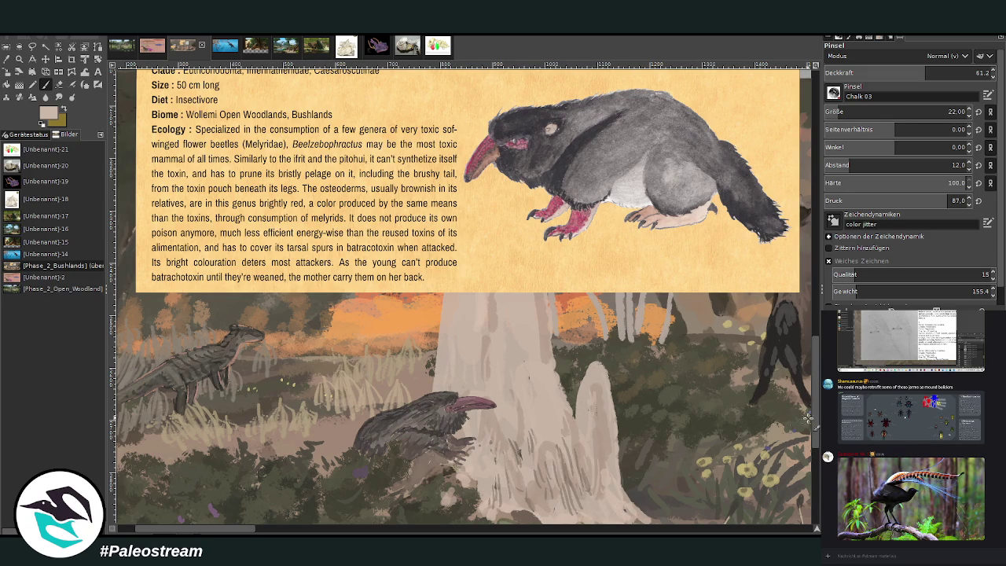
- Lighten a patch of ground near the mound and lower the brush opacity to 40.7
scroll(797, 423, "down", 2)
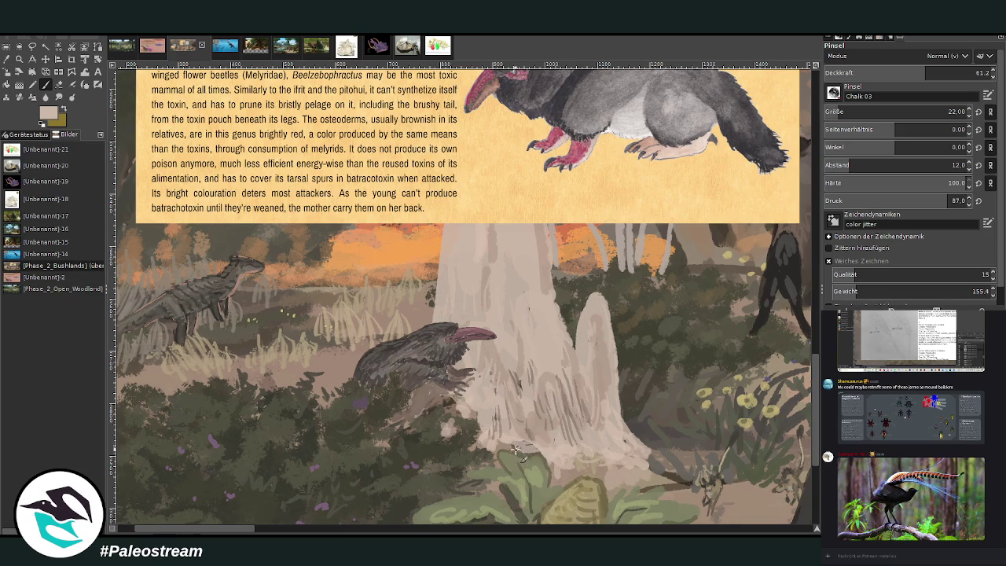
left_click(533, 434, "ctrl")
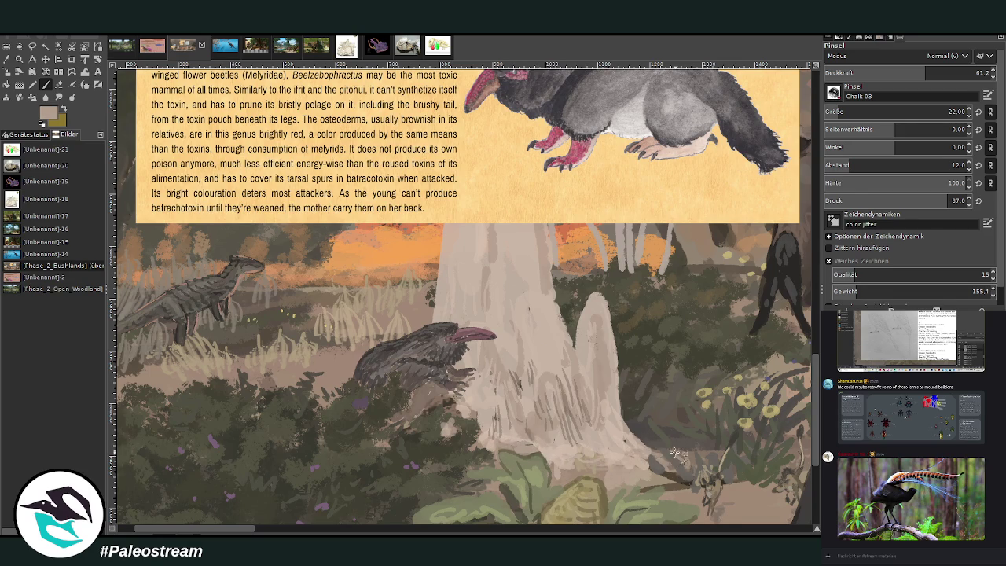
left_click_drag(685, 453, 642, 478)
left_click(724, 487, "ctrl")
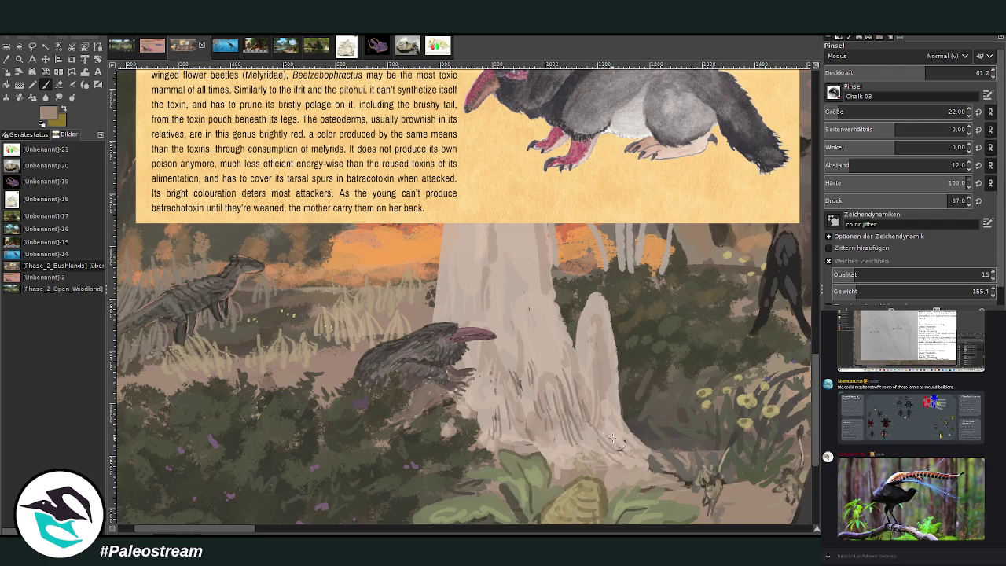
left_click(648, 432, "ctrl")
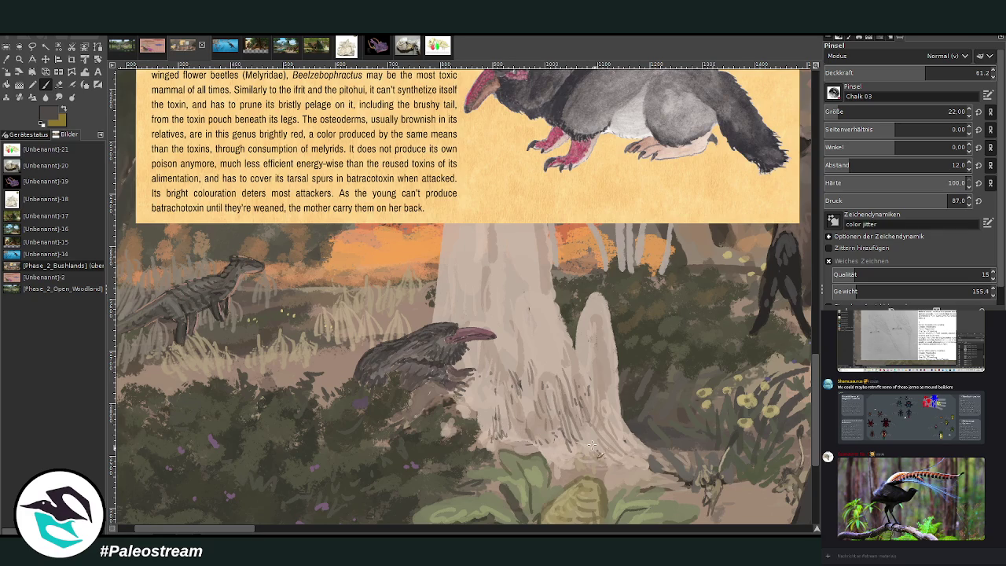
left_click(698, 454, "ctrl")
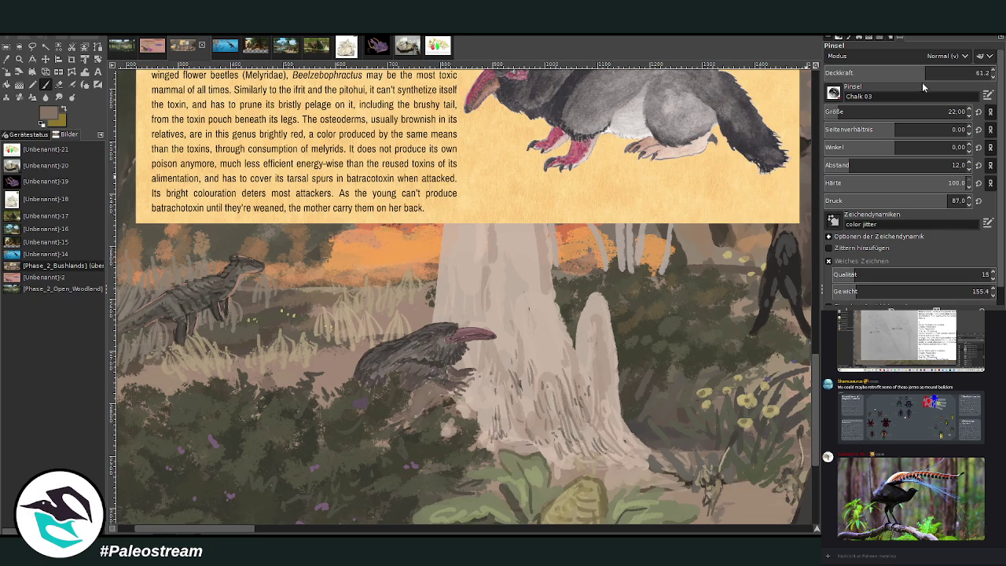
left_click(892, 73)
- Soften the creature's head and neck and add light vertical hatching to the mound
left_click_drag(469, 365, 475, 351)
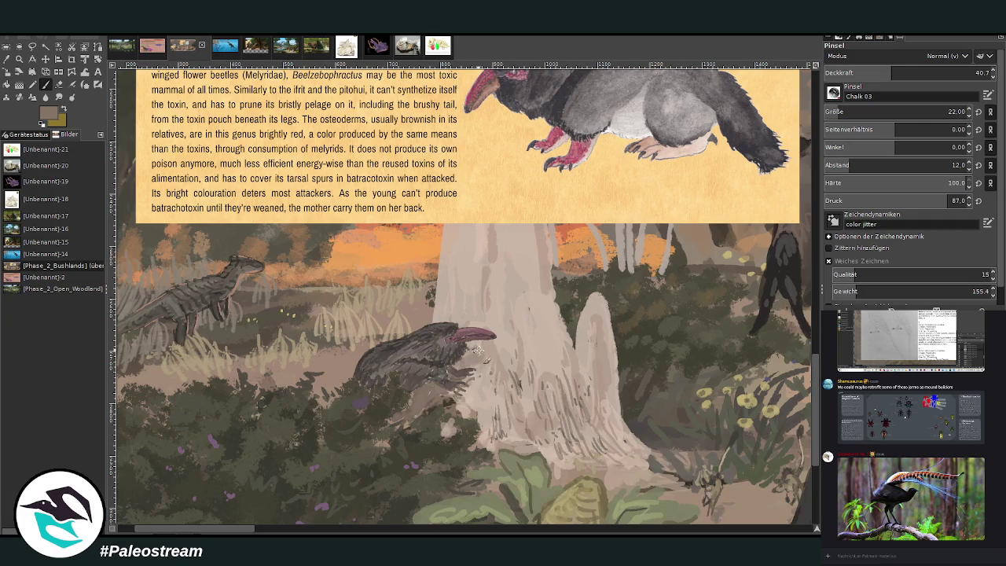
mouse_move(531, 336)
left_mouse_down()
mouse_move(534, 369)
mouse_move(550, 388)
left_mouse_up()
scroll(521, 408, "down", 5)
scroll(522, 408, "down", 3)
left_click(19, 59)
left_click_drag(316, 283, 393, 397)
left_click_drag(315, 182, 572, 442)
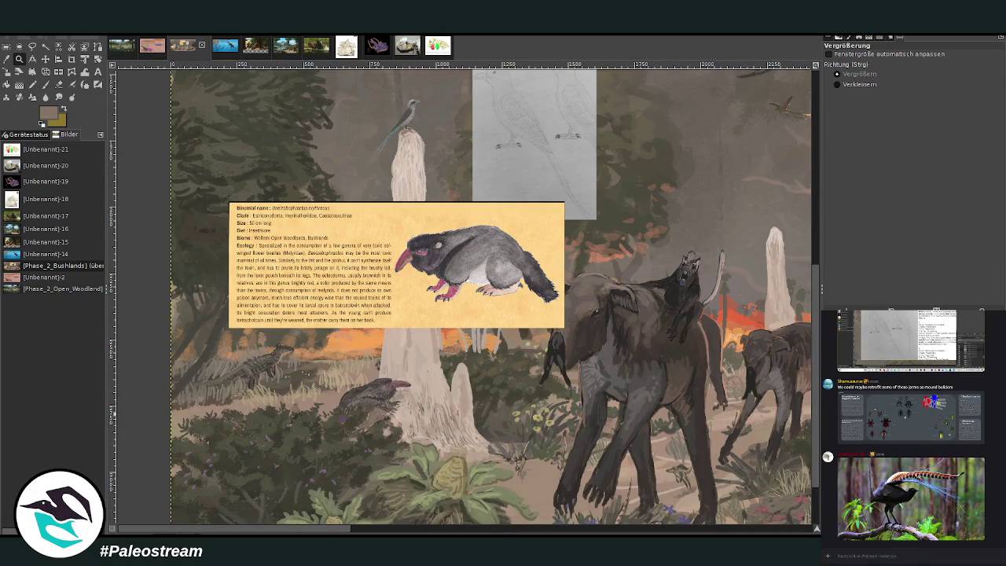
- Undo to remove the Beelzebophractus card, then zoom onto the central cluster of info cards
key("ctrl+z")
left_click_drag(229, 202, 564, 328)
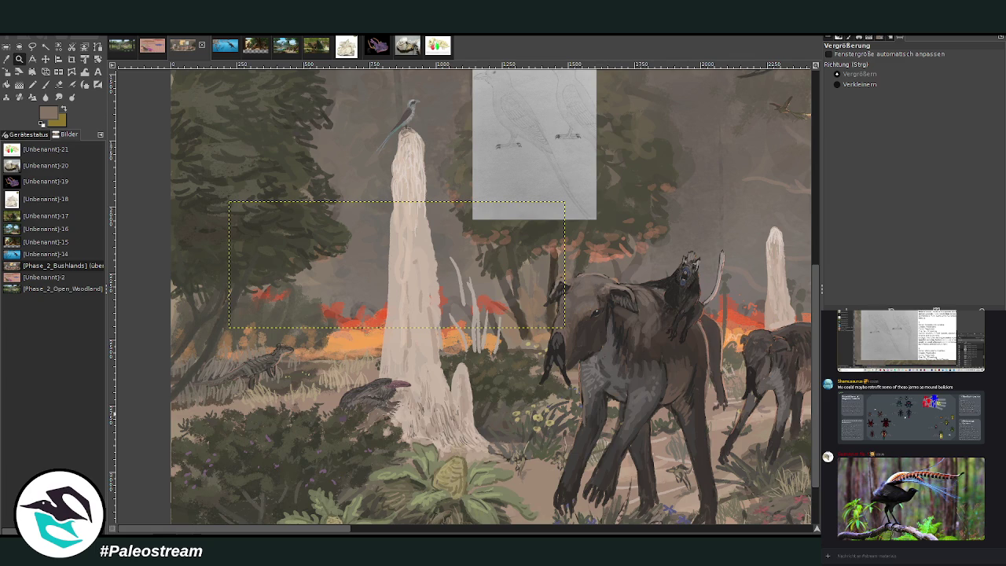
left_click_drag(472, 70, 597, 219)
key("minus")
key("minus")
key("minus")
key("minus")
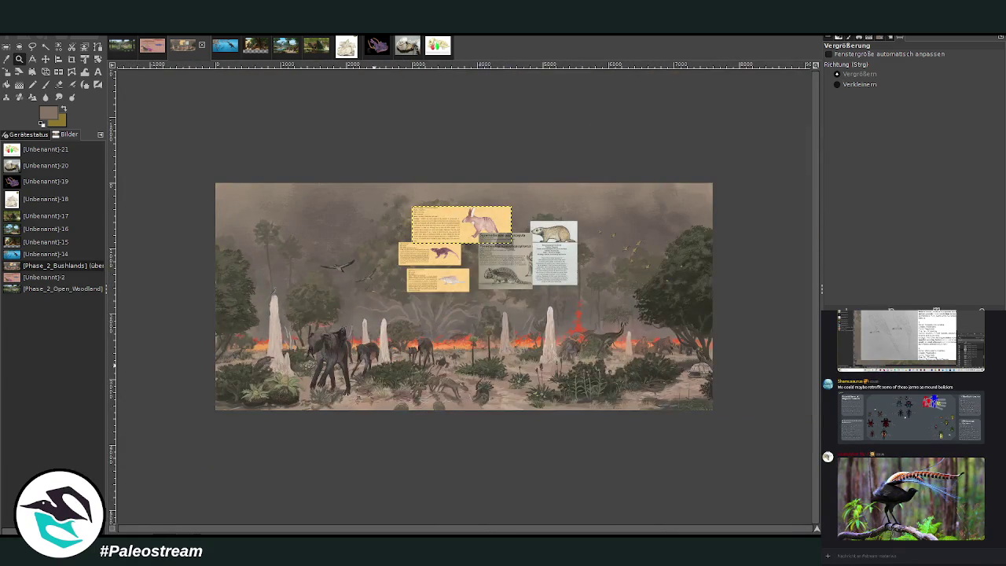
left_click_drag(429, 203, 599, 407)
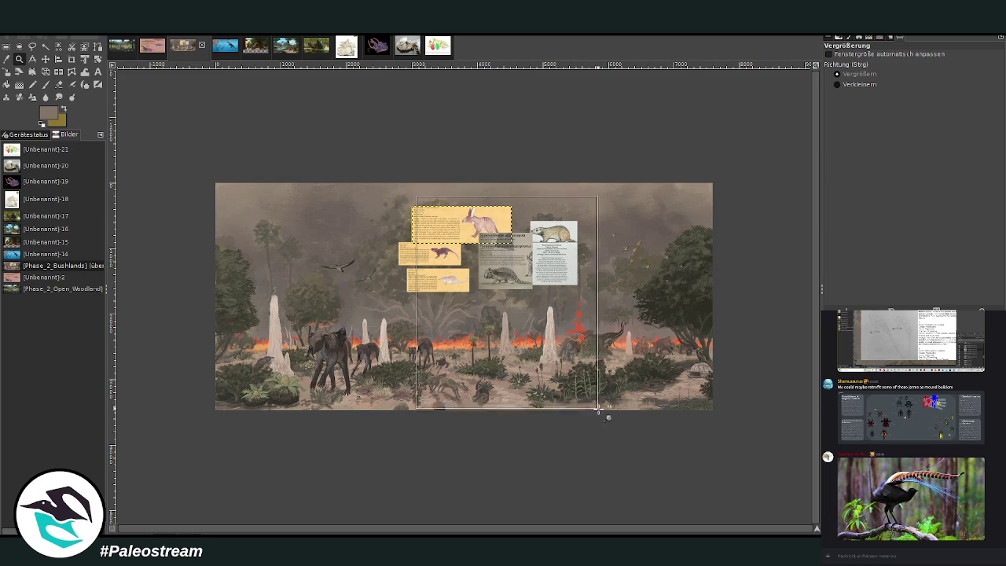
left_click(45, 59)
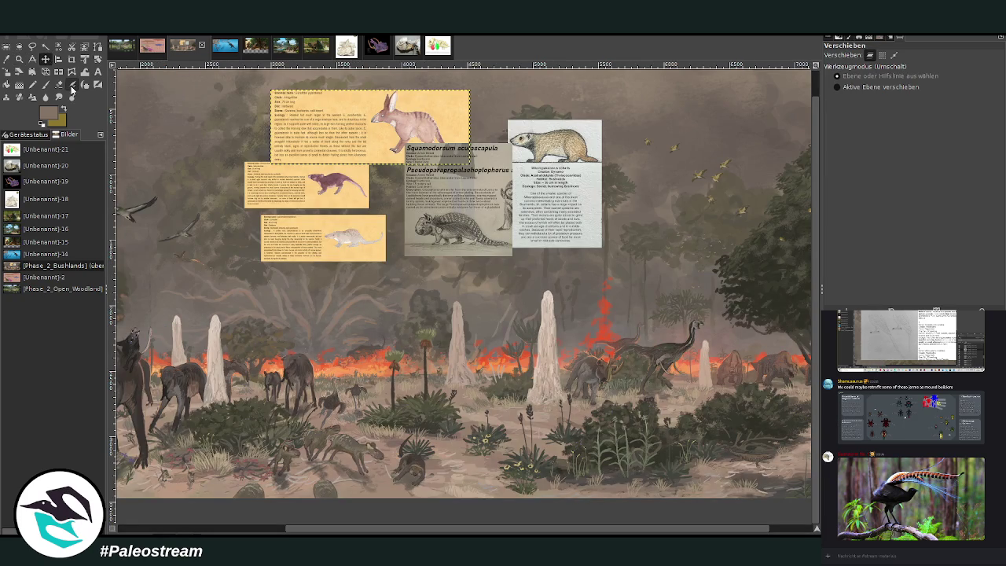
- Zoom in on the Mikoropakacavus card and drag it down and right into the corner
mouse_move(560, 194)
left_mouse_down()
mouse_move(540, 344)
mouse_move(548, 330)
mouse_move(772, 358)
left_mouse_up()
scroll(542, 353, "right", 2)
left_click(19, 59)
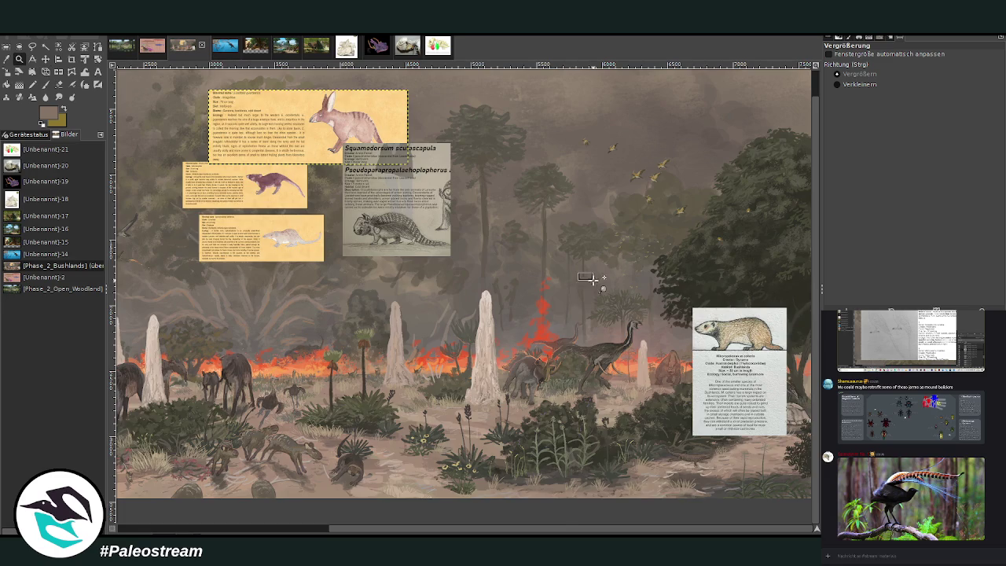
left_click(763, 488)
left_click_drag(357, 130, 605, 402)
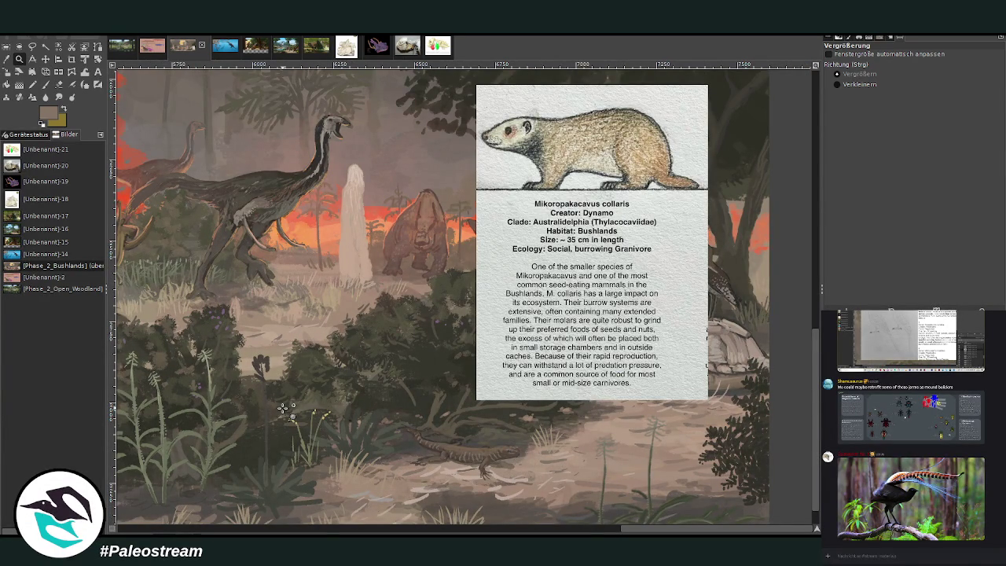
left_click_drag(385, 97, 681, 460)
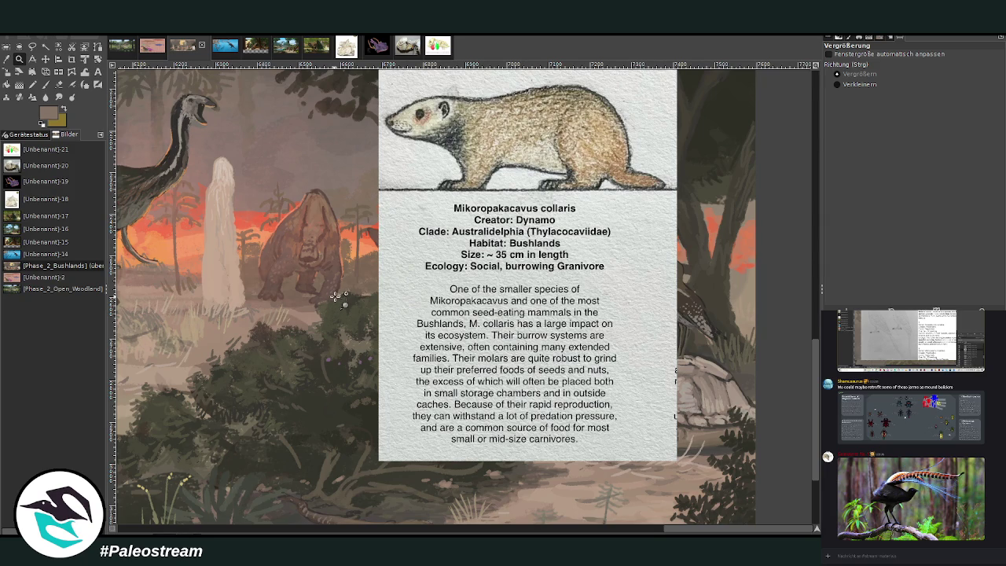
scroll(338, 297, "down", 3)
scroll(338, 297, "down", 1)
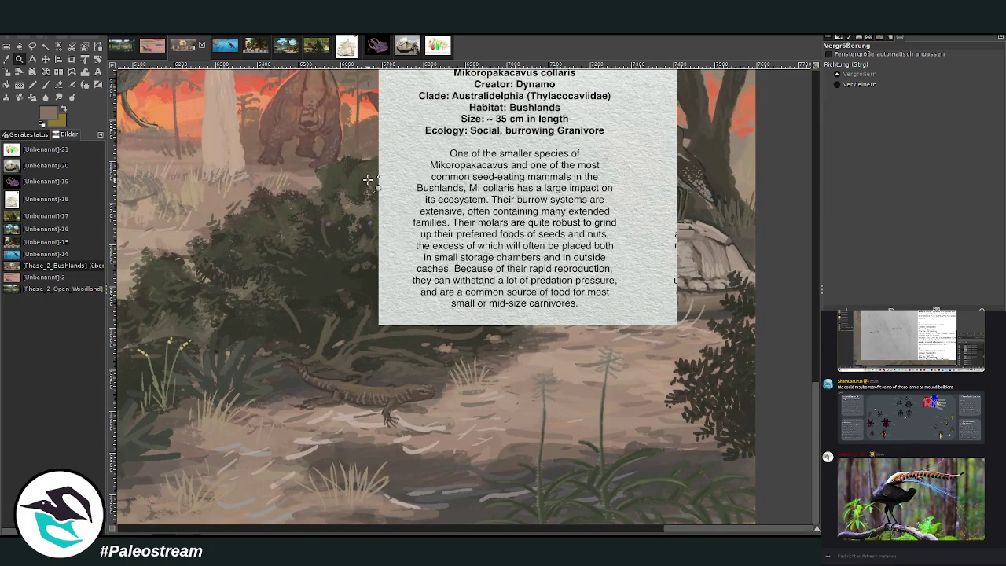
key("m")
mouse_move(439, 220)
left_mouse_down()
mouse_move(572, 355)
mouse_move(674, 369)
left_mouse_up()
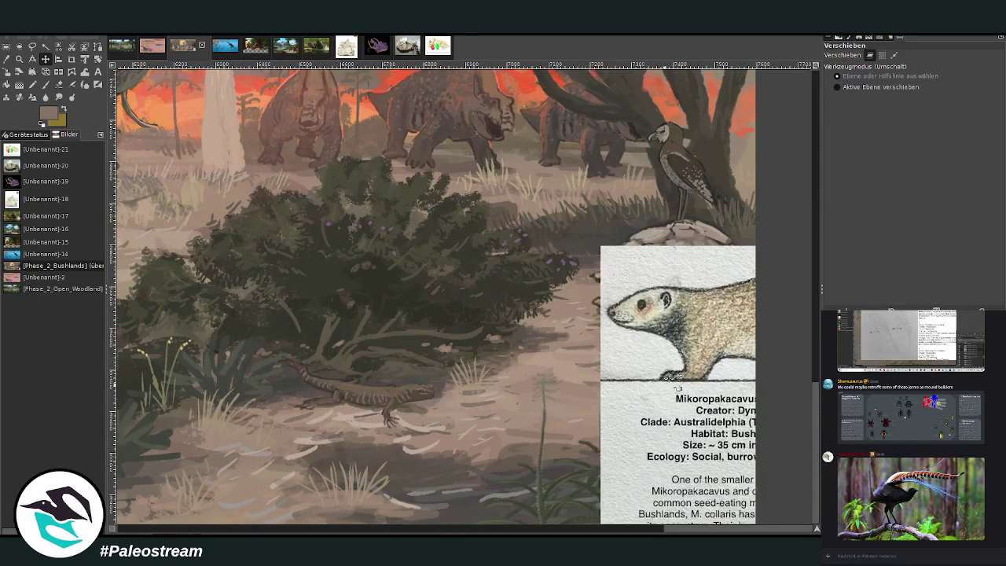
- Sample a ground colour and set the brush to size 52 and opacity about 54.6
key("o")
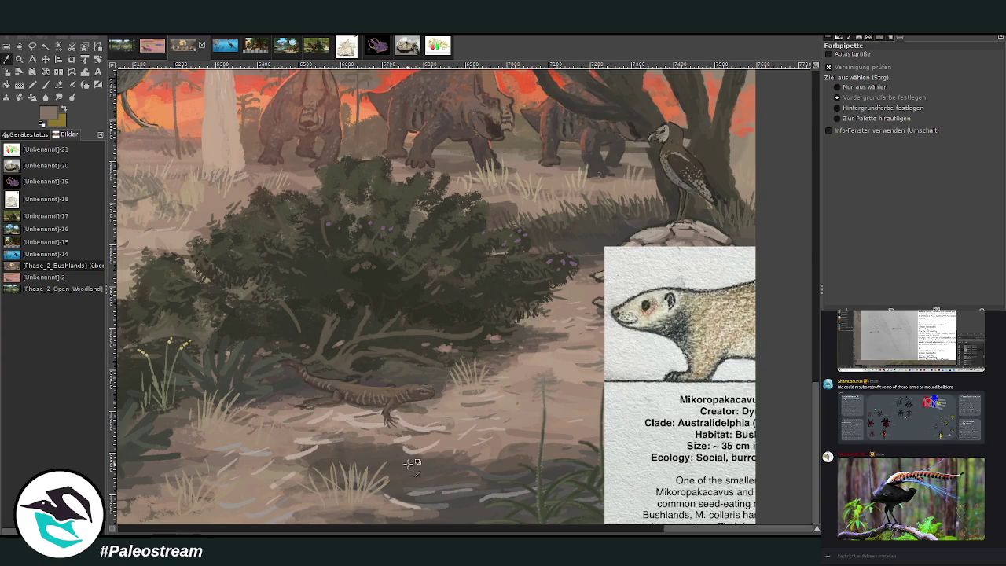
left_click(526, 475)
key("p")
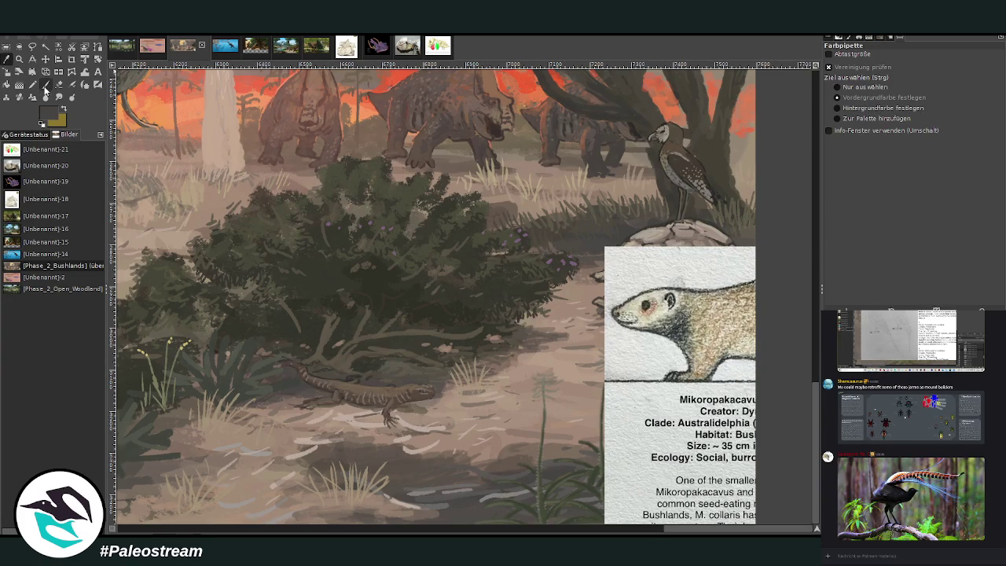
left_click_drag(834, 115, 847, 115)
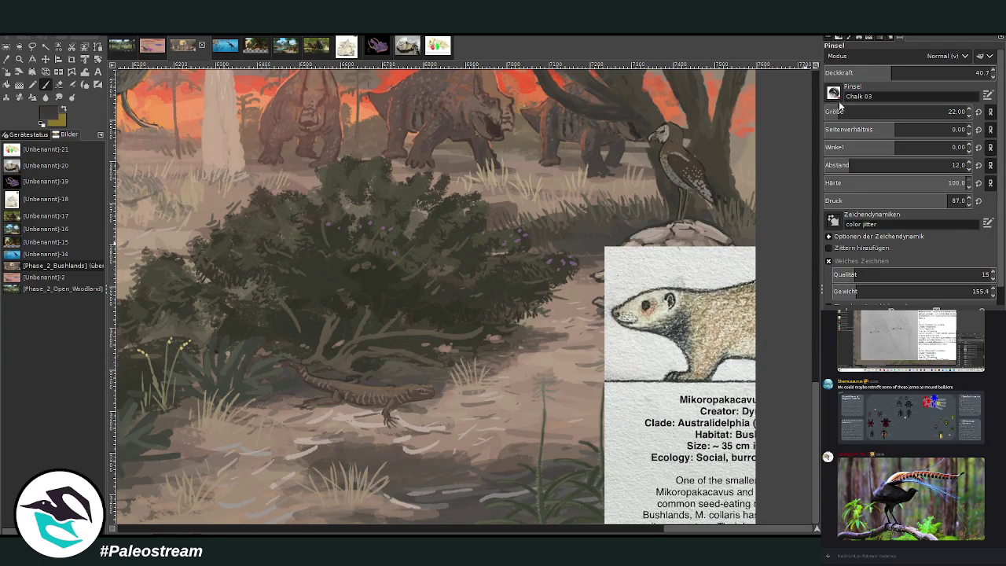
left_click_drag(838, 76, 848, 73)
left_click(45, 59)
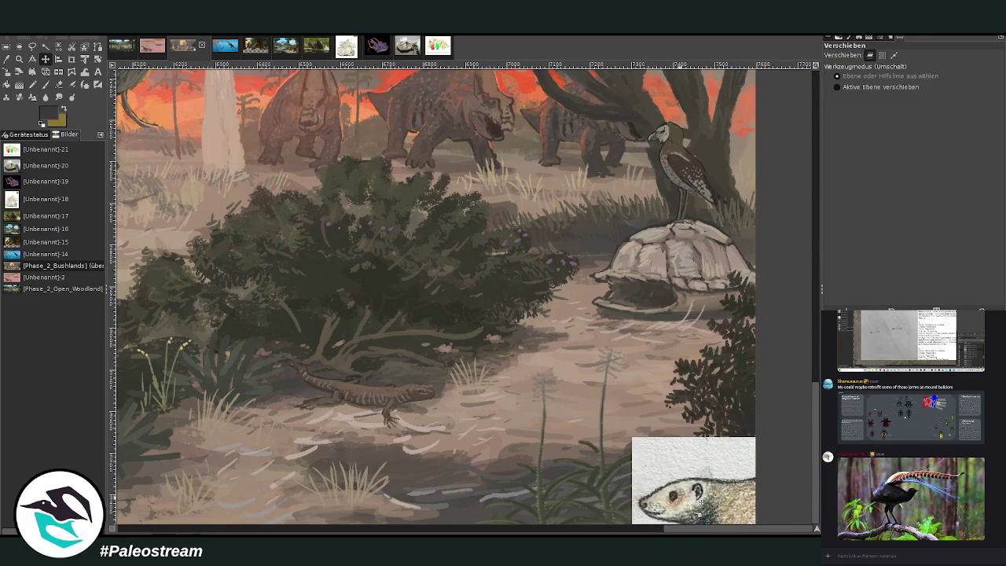
key("p")
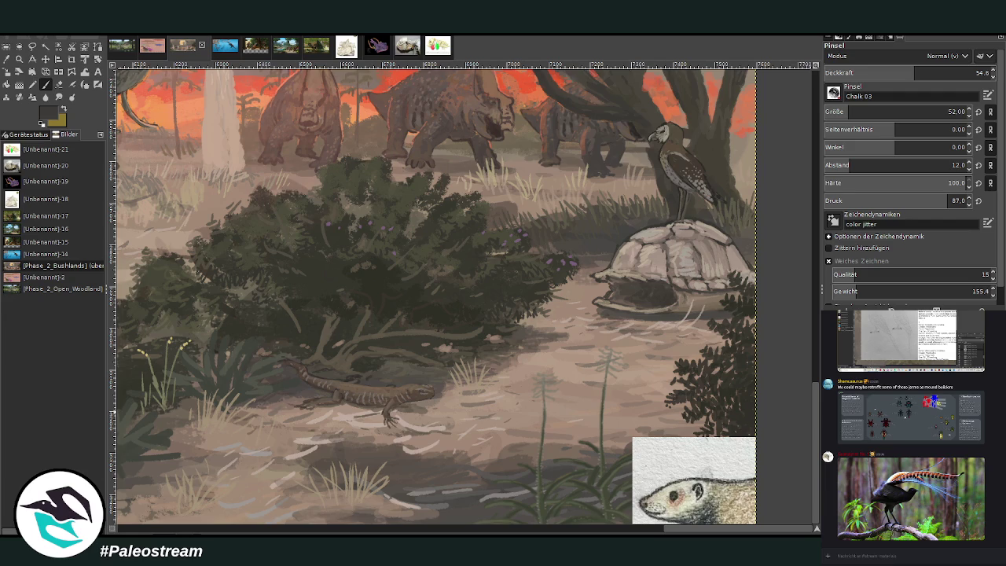
- Dab a small dark hole on the path and a faint lighter patch at 40.1 opacity
left_click(531, 354)
left_click(782, 213, "ctrl")
left_click_drag(554, 355, 534, 358)
key("less")
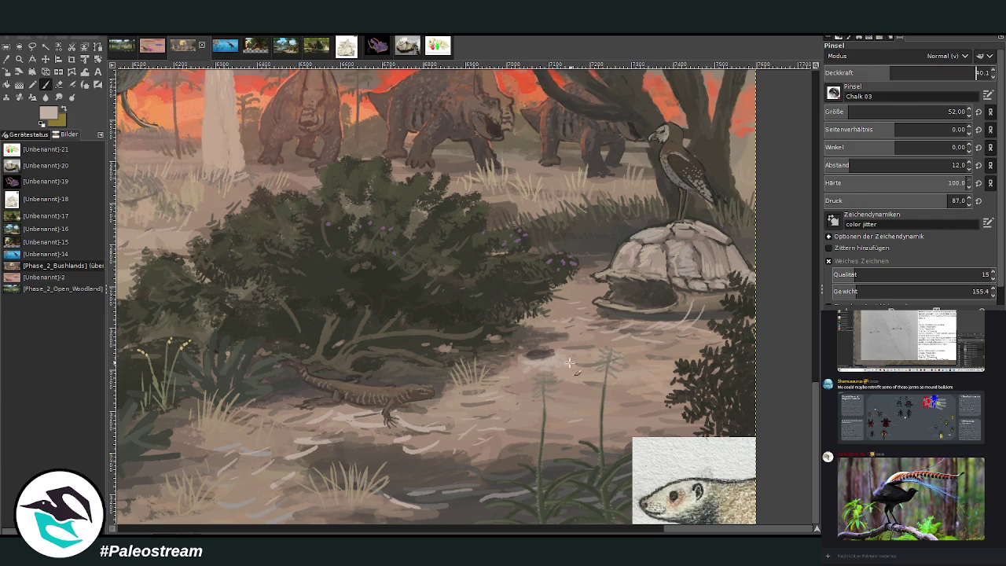
mouse_move(539, 350)
left_mouse_down()
mouse_move(574, 366)
mouse_move(508, 368)
left_mouse_up()
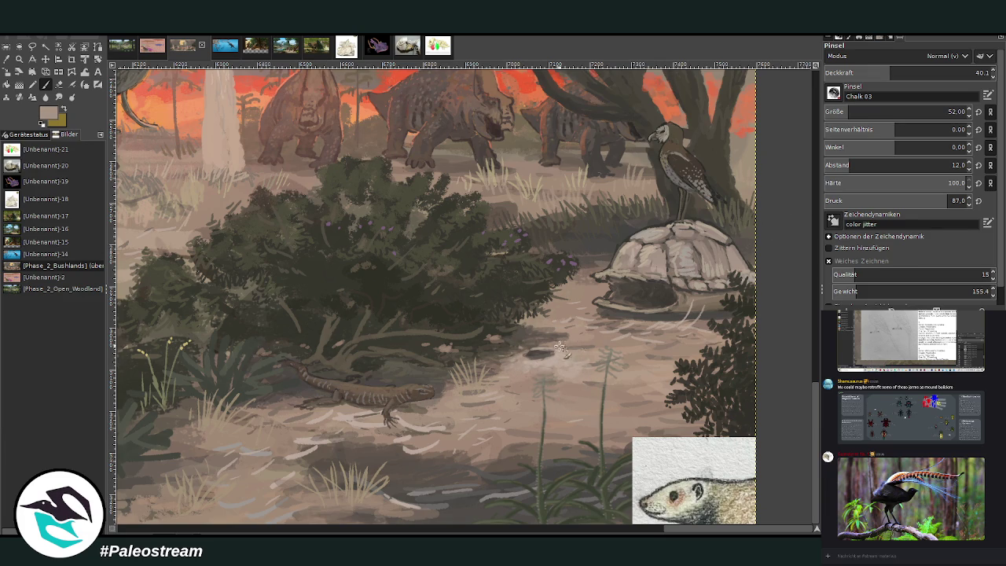
- Sample a dark brown and move the Mikoropakacavus card back up to the canvas centre
left_click(741, 236, "ctrl")
left_click(46, 59)
mouse_move(689, 472)
left_mouse_down()
mouse_move(479, 155)
mouse_move(431, 273)
mouse_move(438, 304)
left_mouse_up()
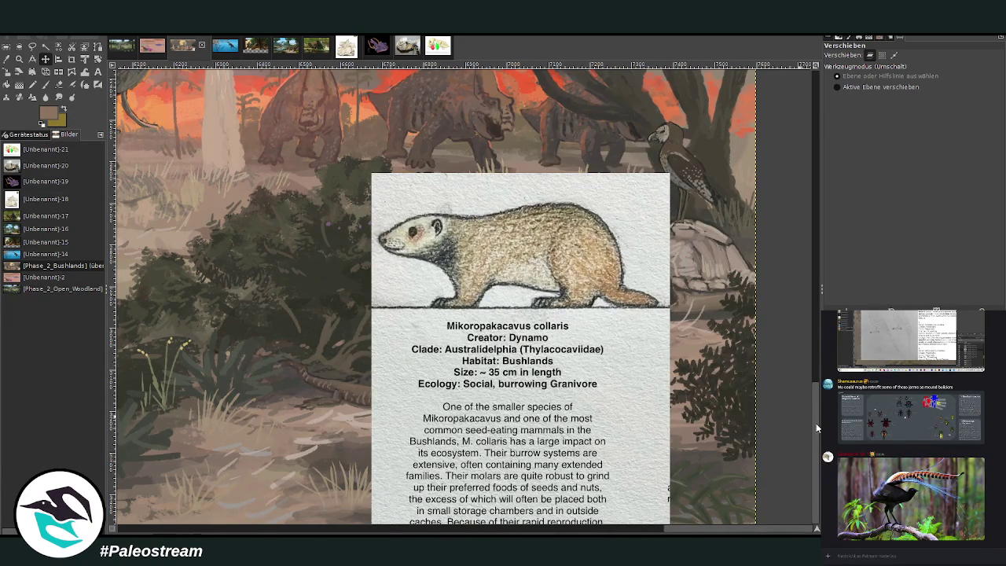
- Crop the Mikoropakacavus card down to its drawing and key facts
left_click(71, 59)
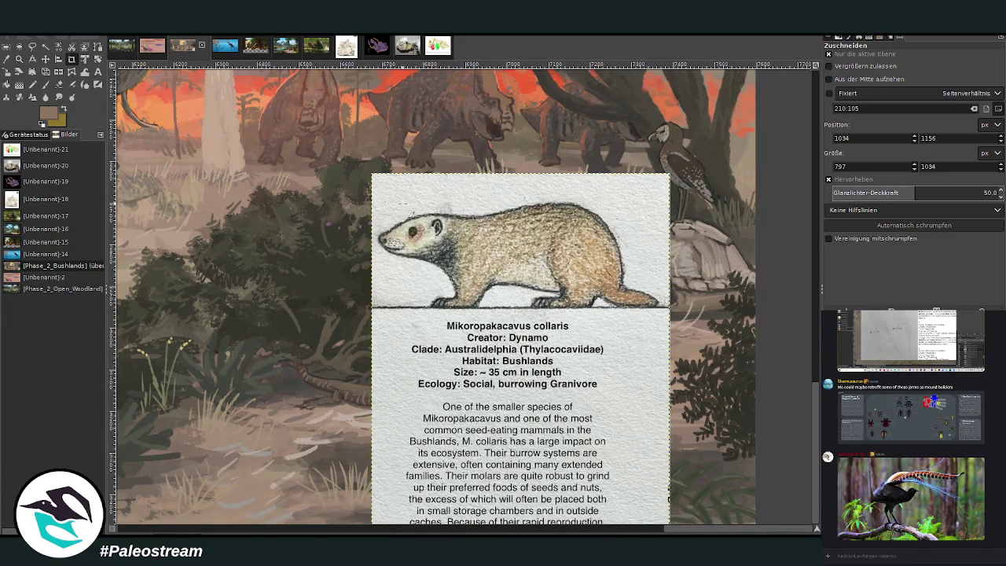
mouse_move(371, 173)
left_mouse_down()
mouse_move(604, 385)
mouse_move(670, 395)
left_mouse_up()
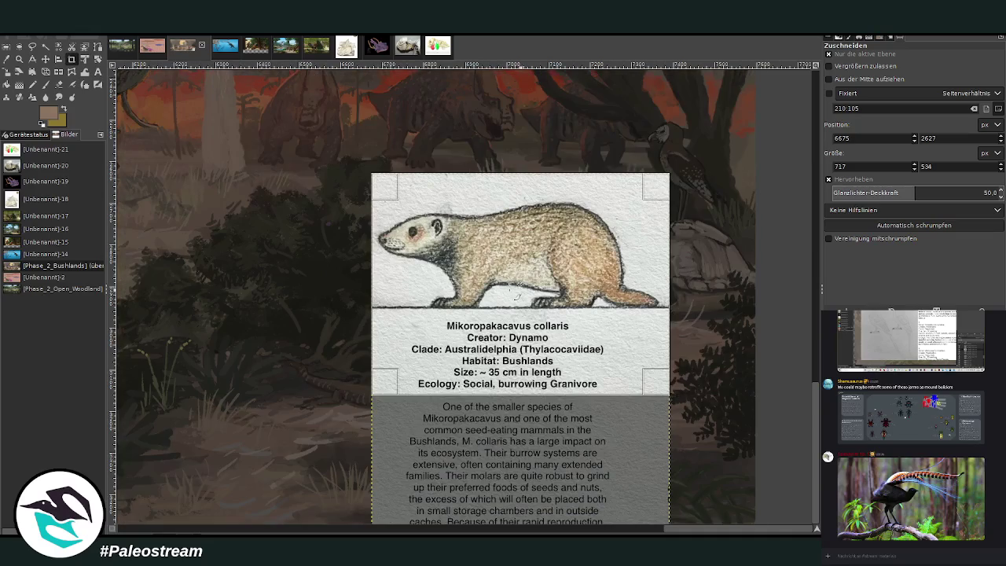
key("Return")
- Scale the cropped card to about 365x272 in the lower-right corner
left_click(7, 72)
left_click(437, 285)
mouse_move(437, 284)
left_mouse_down()
mouse_move(603, 199)
mouse_move(673, 414)
left_mouse_up()
left_click(774, 142)
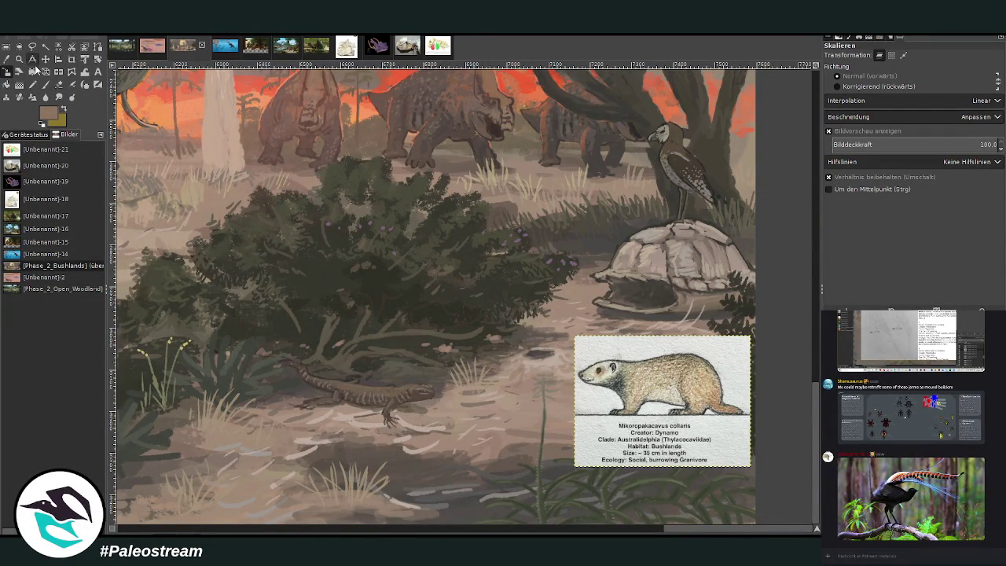
left_click(507, 313)
left_click_drag(507, 313, 438, 242)
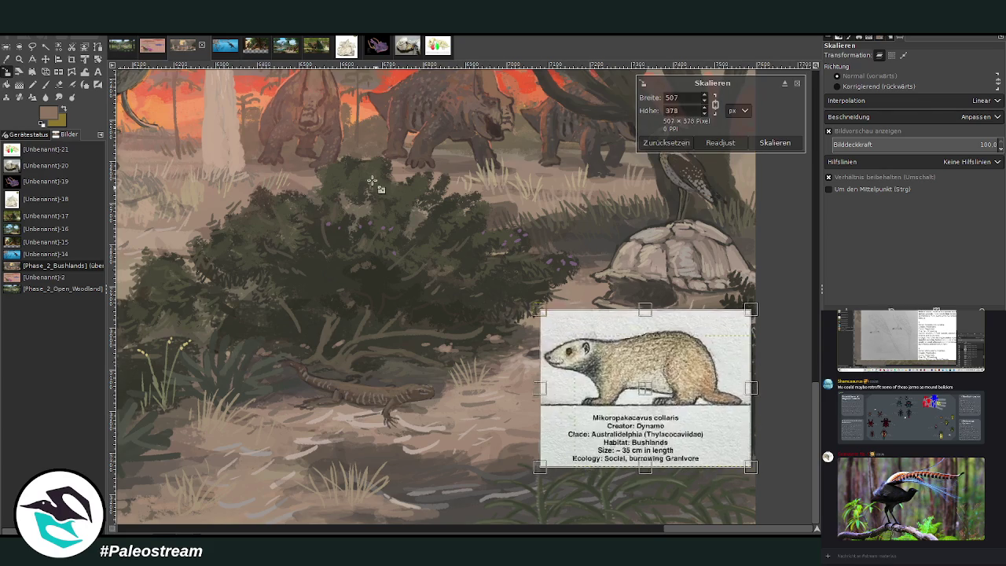
left_click(774, 144)
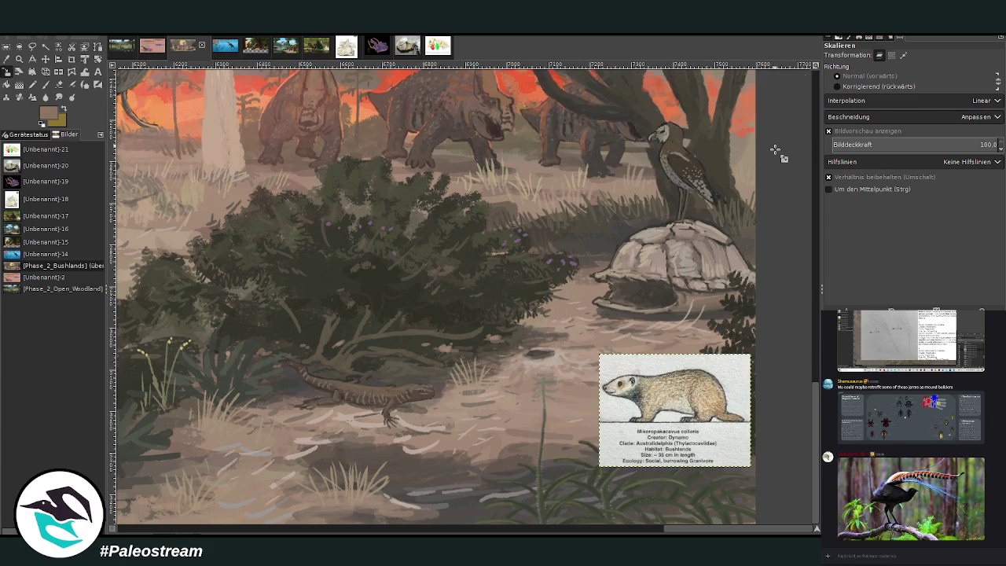
- Zoom in around the resized info card
key("z")
left_click_drag(460, 187, 725, 487)
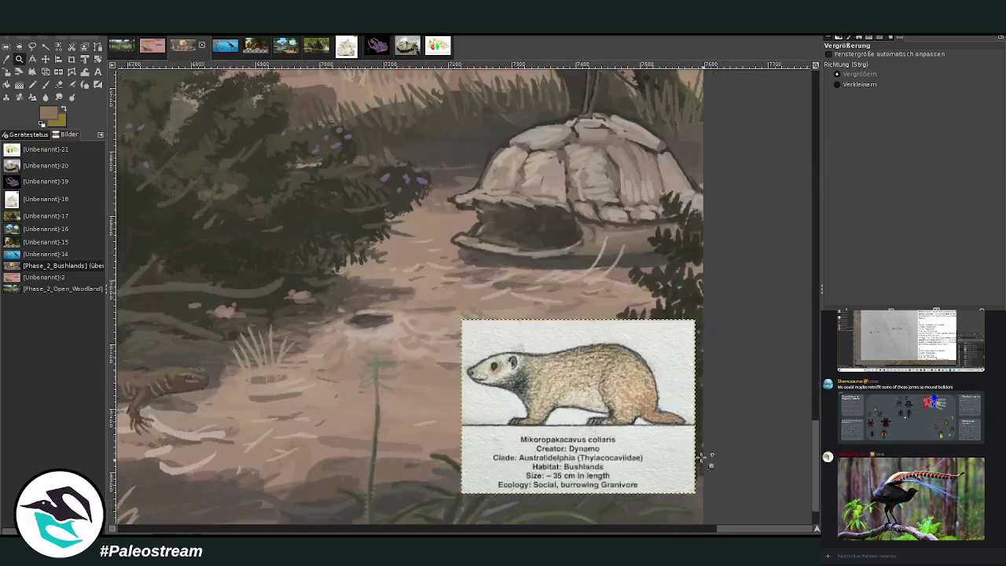
left_click(45, 85)
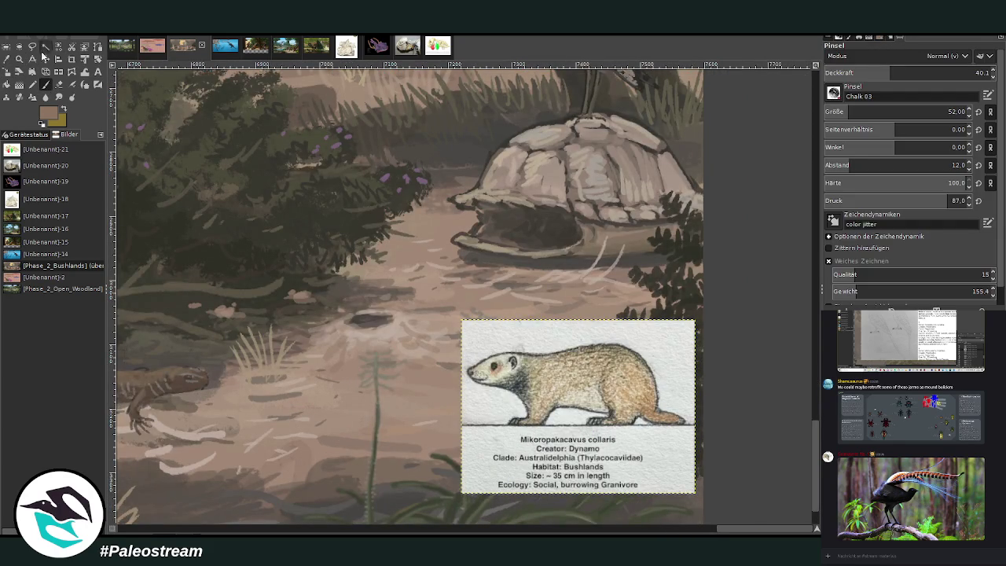
- Set brush opacity to 84.2 and size to 18, and darken the burrow hole
left_click_drag(888, 73, 963, 72)
left_click_drag(943, 112, 844, 103)
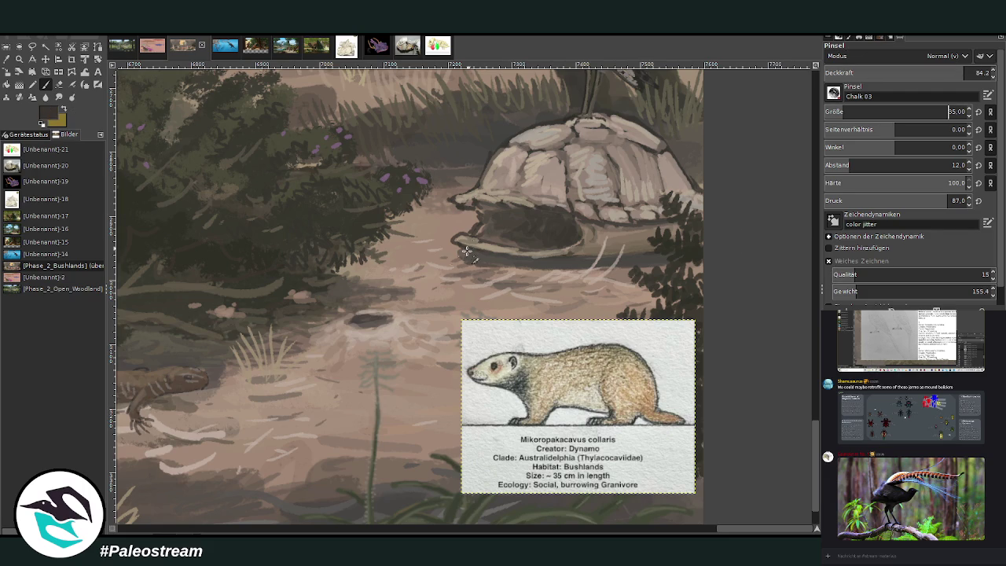
key("Page_Down")
left_click_drag(378, 297, 358, 318)
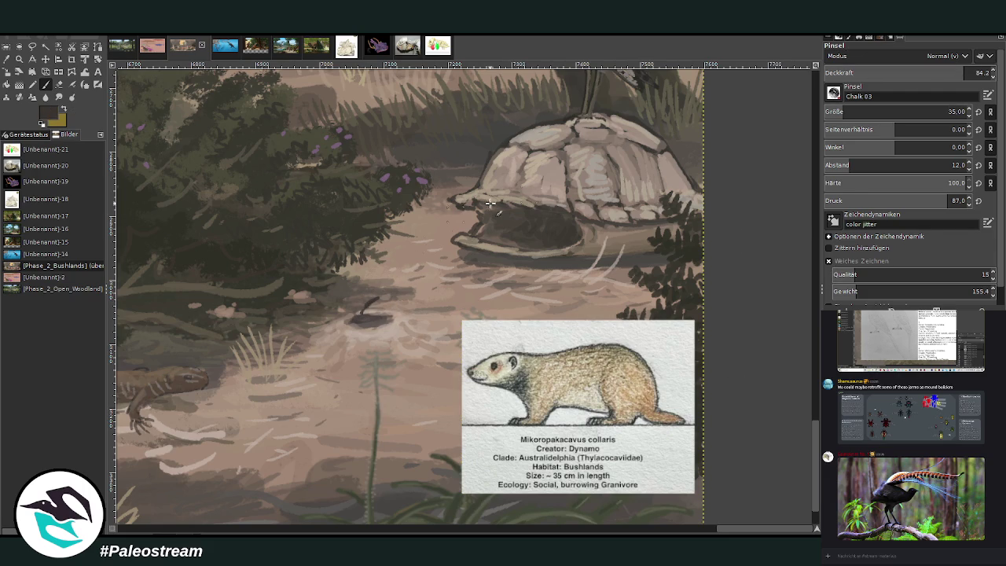
left_click_drag(853, 112, 835, 112)
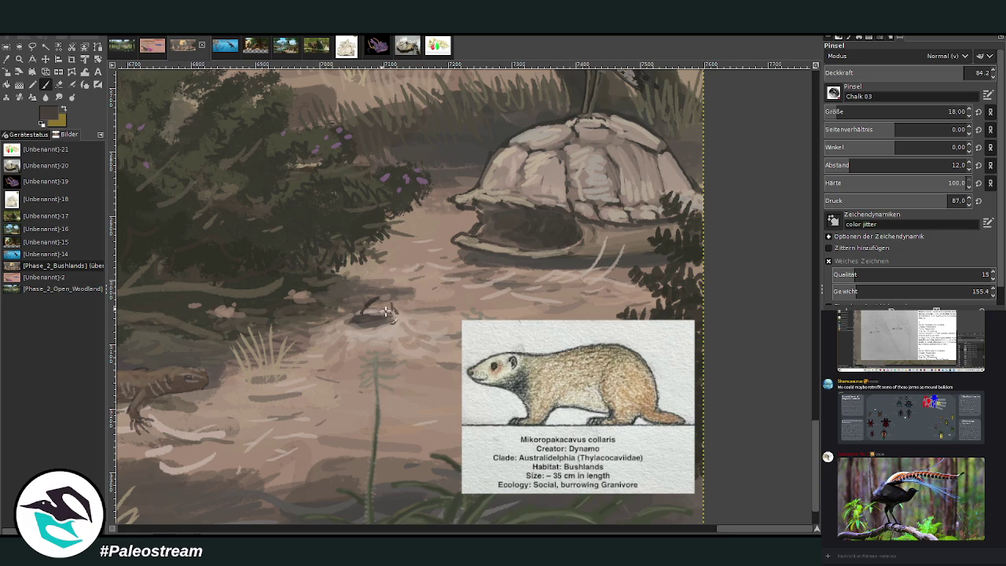
mouse_move(384, 310)
left_mouse_down()
mouse_move(359, 316)
mouse_move(402, 291)
left_mouse_up()
- Paint the animal's grey body with smoothing on, then lighten its head in pale beige
left_click(587, 207, "ctrl")
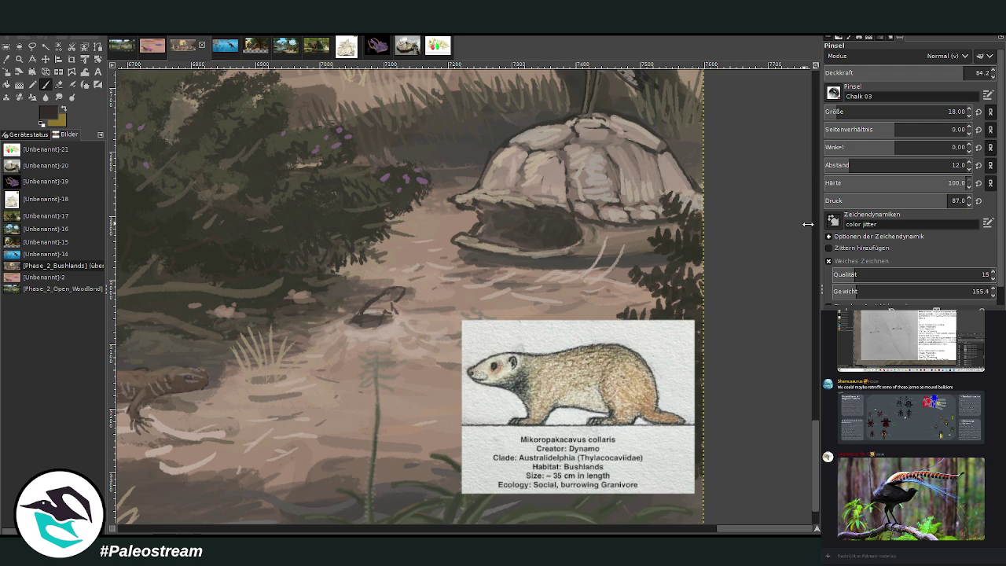
left_click(829, 259)
left_click_drag(373, 320, 389, 300)
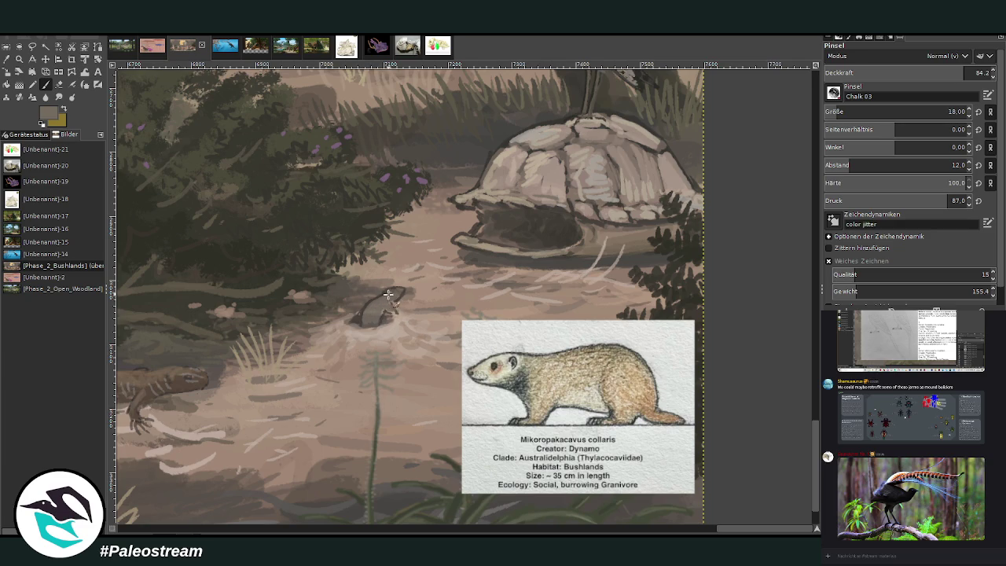
left_click_drag(384, 297, 362, 321)
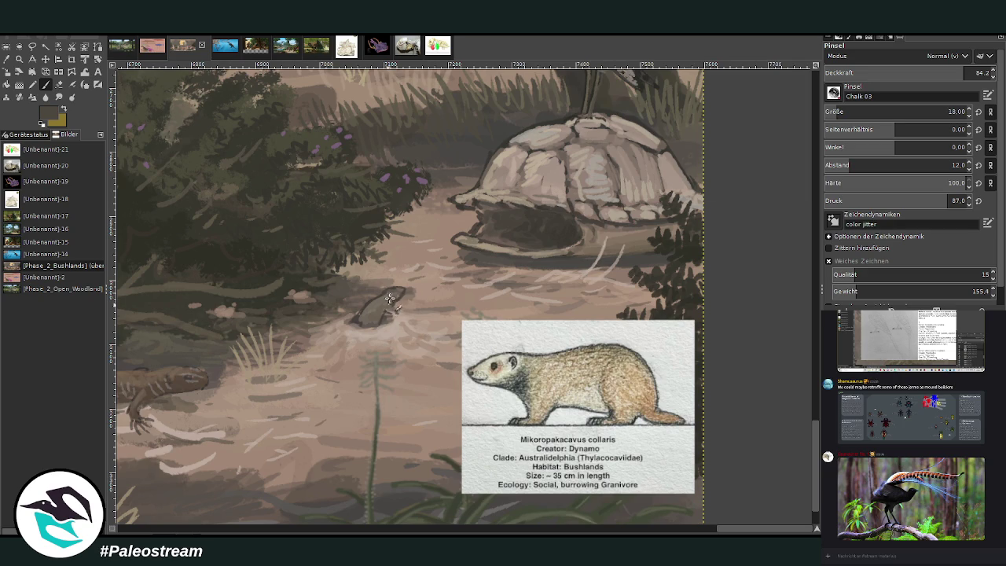
left_click(426, 264, "ctrl")
left_click_drag(398, 295, 393, 291)
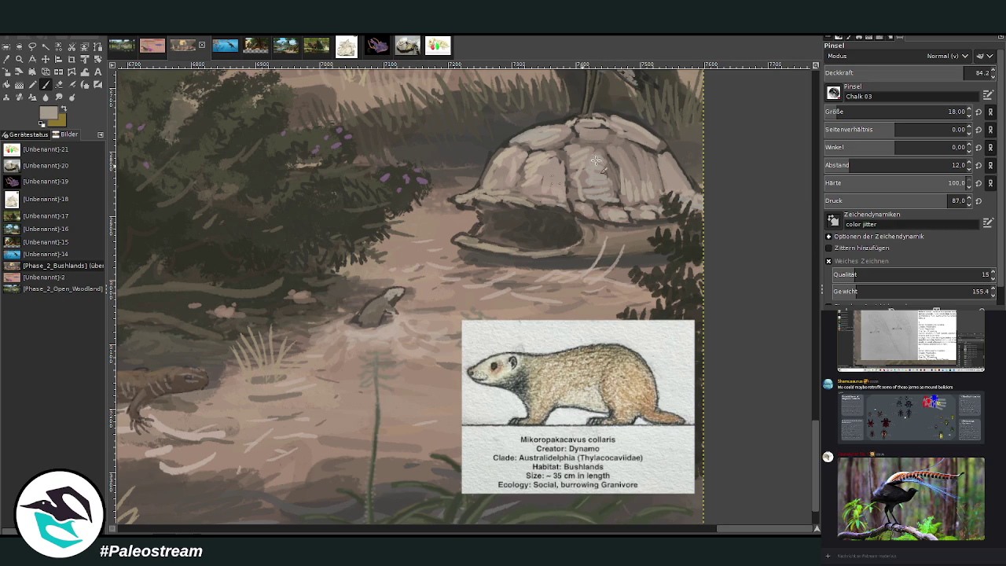
left_click(917, 72)
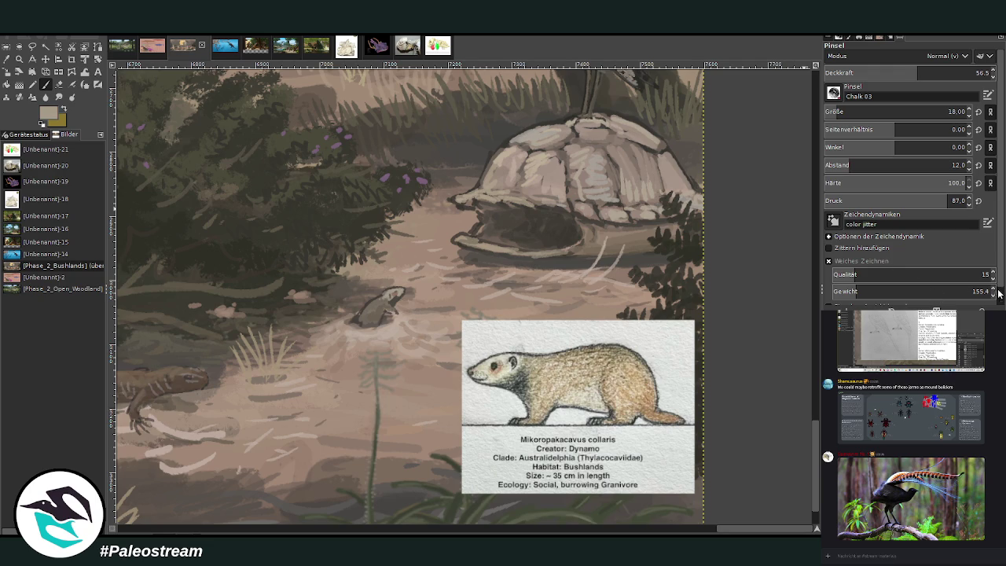
left_click(937, 69)
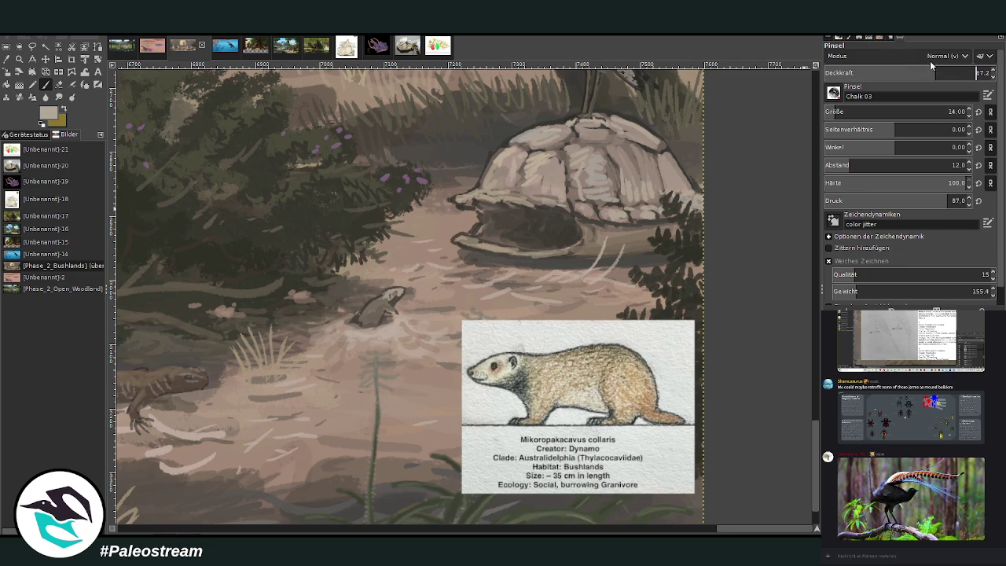
- Lighten the creature's head and body at 45.1 opacity, then hide the Mikoropakacavus card layer
left_click_drag(402, 289, 385, 293)
left_click_drag(917, 73, 898, 74)
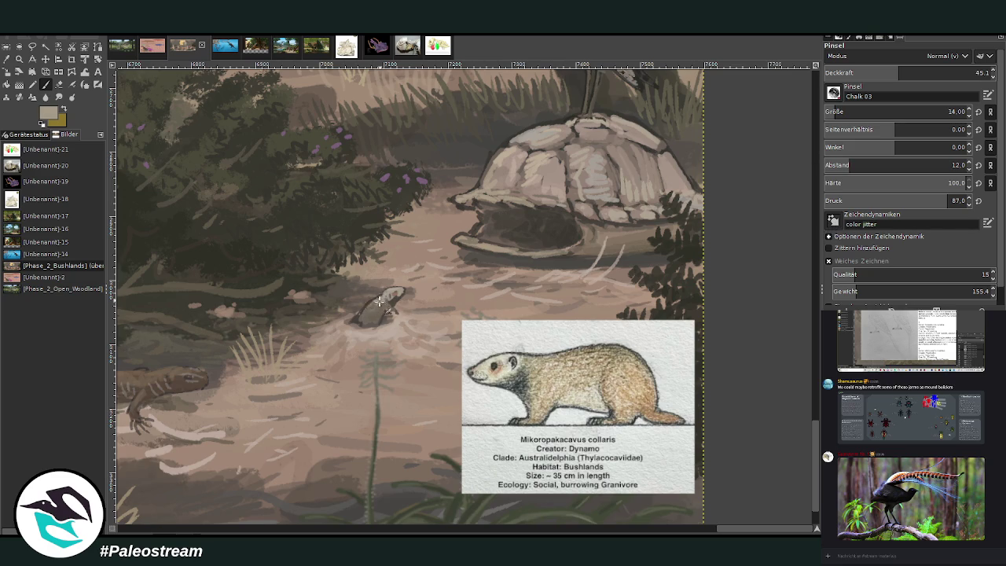
left_click_drag(371, 310, 374, 316)
left_click_drag(462, 318, 695, 493)
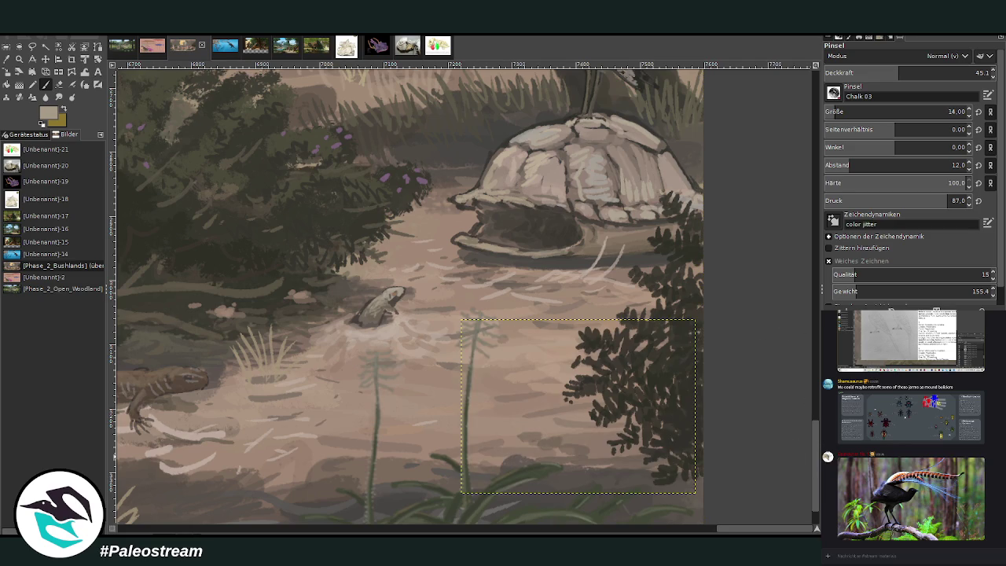
- Reactivate the painting layer and zoom in on the two rodent info cards
key("shift+ctrl+a")
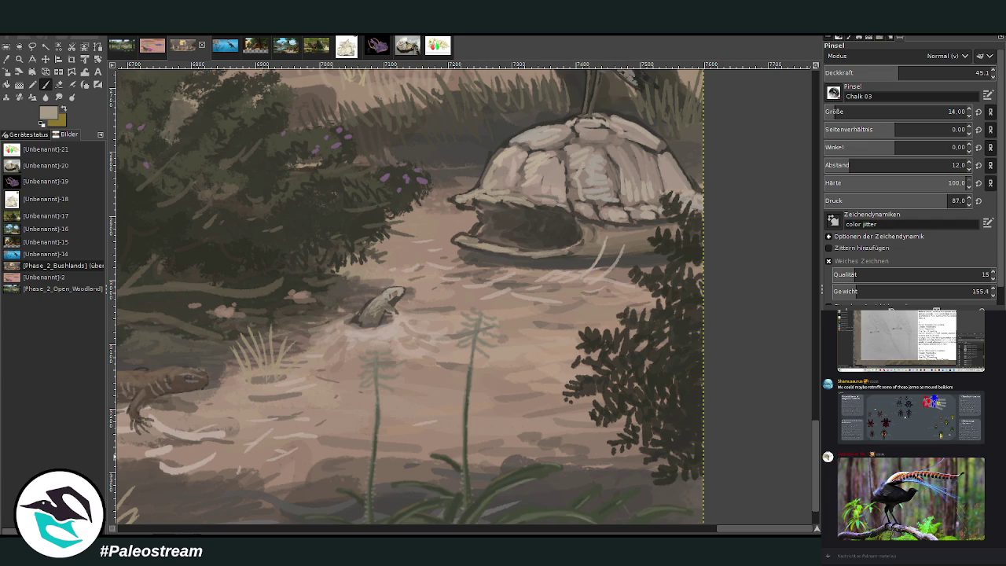
key("minus")
key("minus")
key("minus")
key("minus")
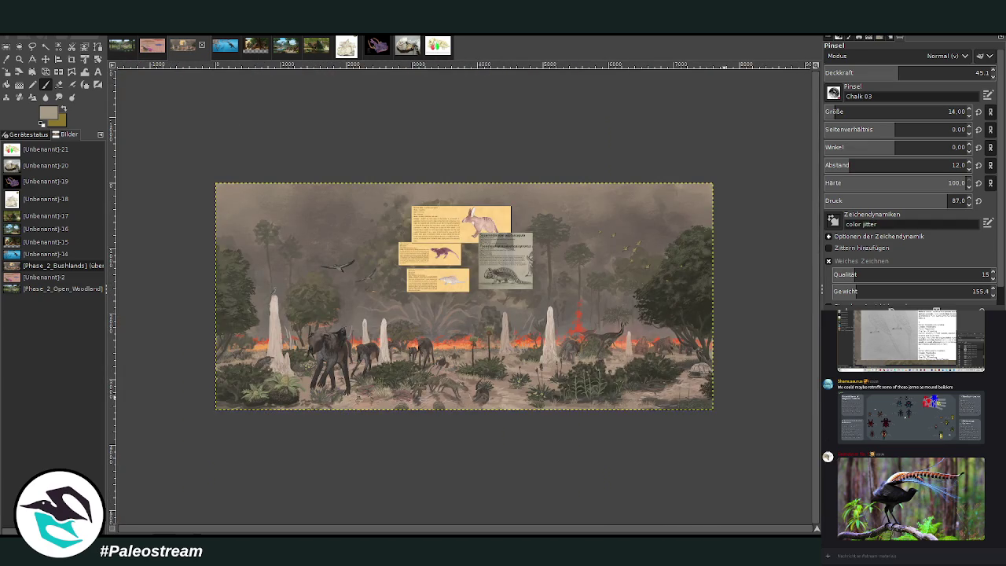
left_click(19, 59)
left_click_drag(389, 223, 494, 311)
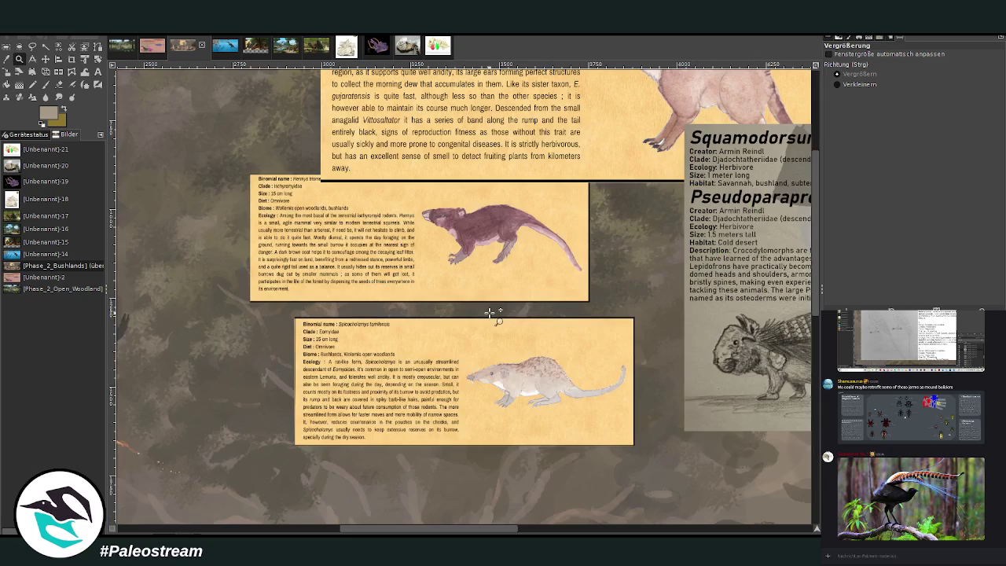
left_click_drag(244, 132, 636, 455)
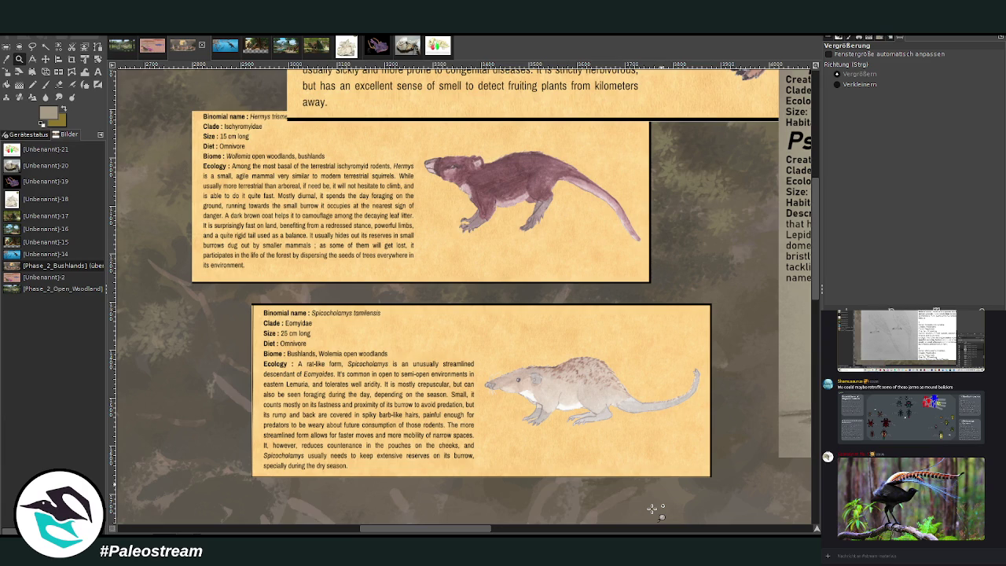
- Scroll down and right to the painting's bottom-right area
scroll(652, 510, "down", 2)
scroll(651, 510, "down", 1)
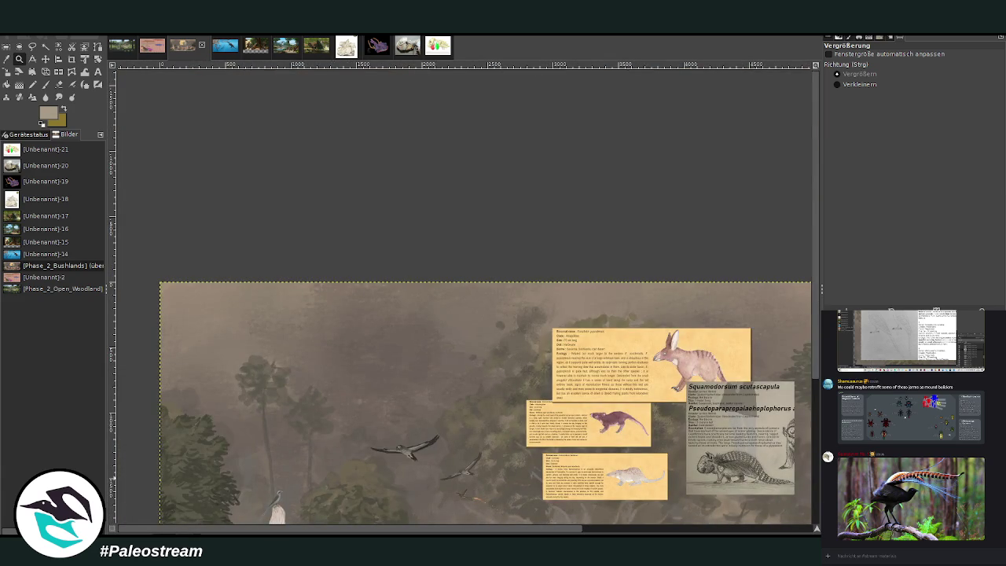
scroll(815, 515, "down", 5)
scroll(795, 533, "right", 8)
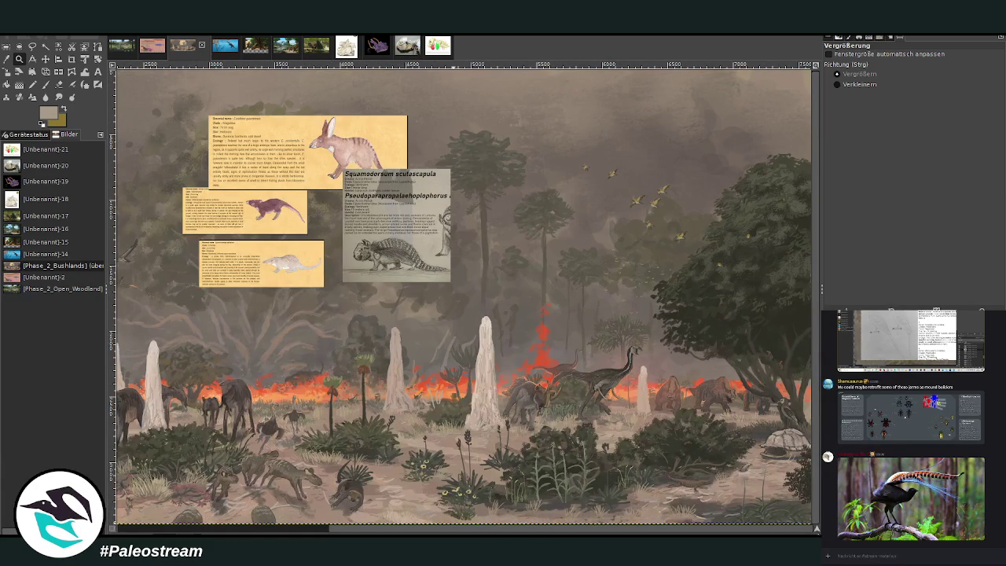
scroll(817, 532, "down", 2)
scroll(817, 532, "right", 2)
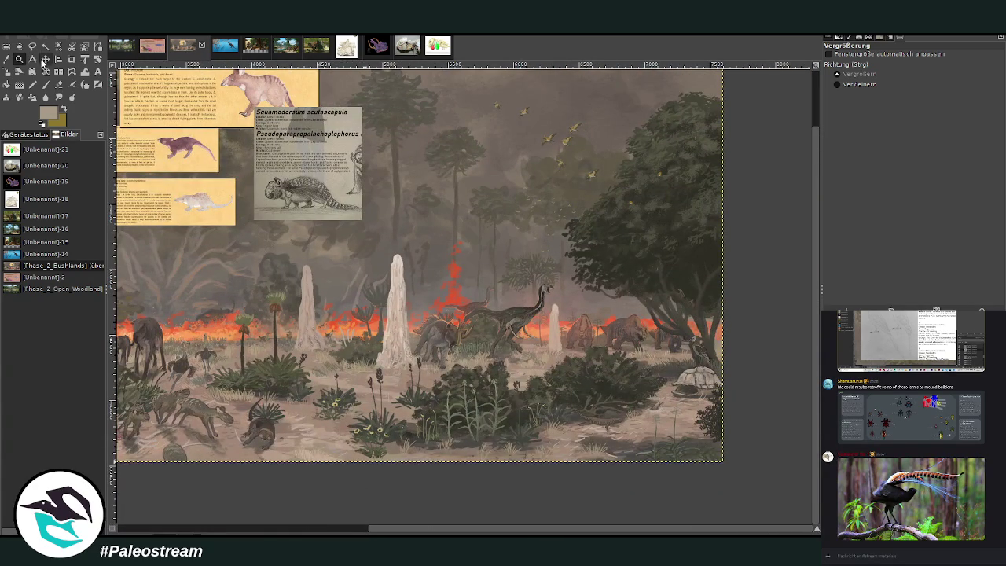
- Drag the Spicocholamys card to the lower right and zoom in on it
left_click(45, 58)
left_click_drag(228, 181, 705, 321)
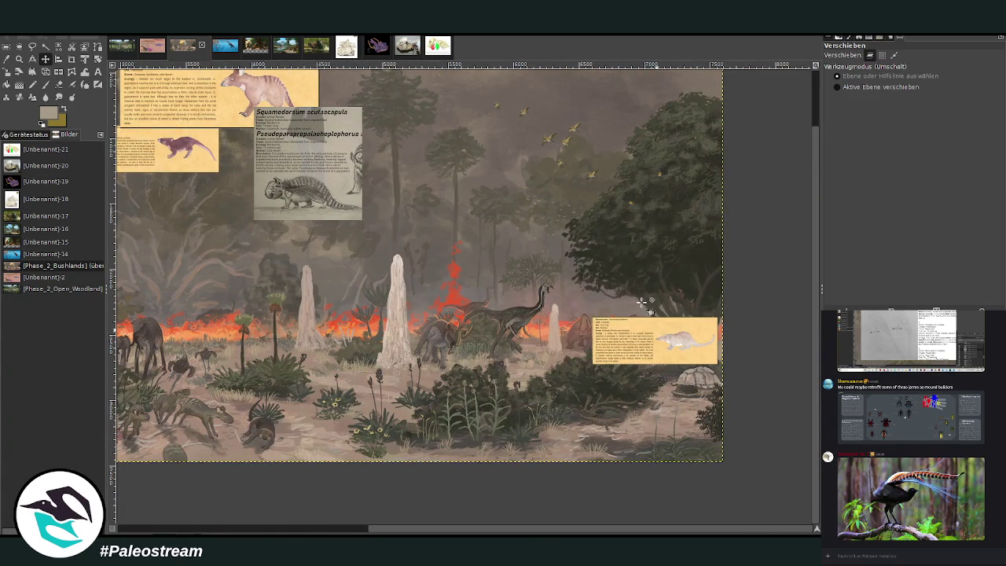
left_click(19, 60)
left_click_drag(584, 311, 689, 383)
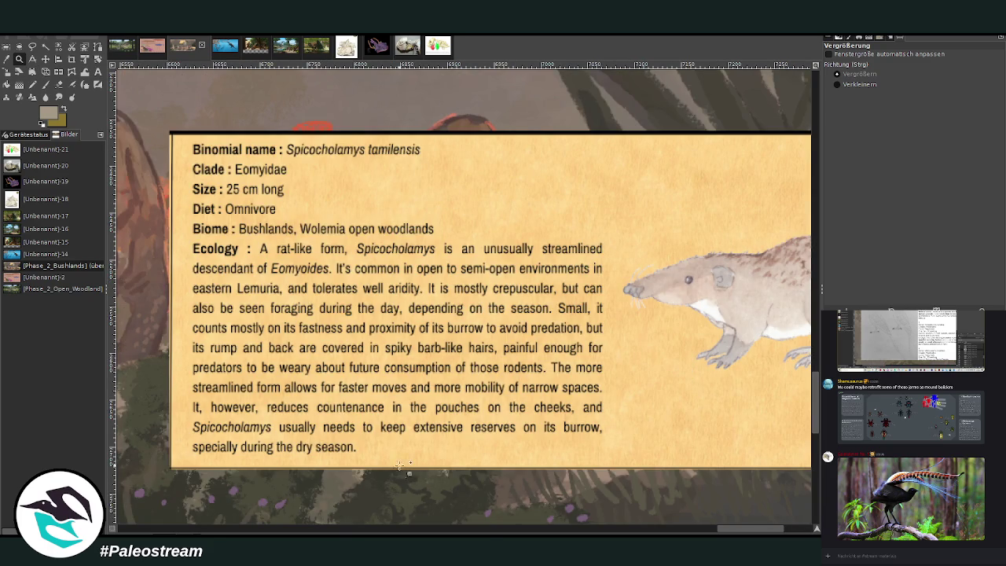
- Paste a copy of the info card into the chat and send it, then zoom closer
key("ctrl+v")
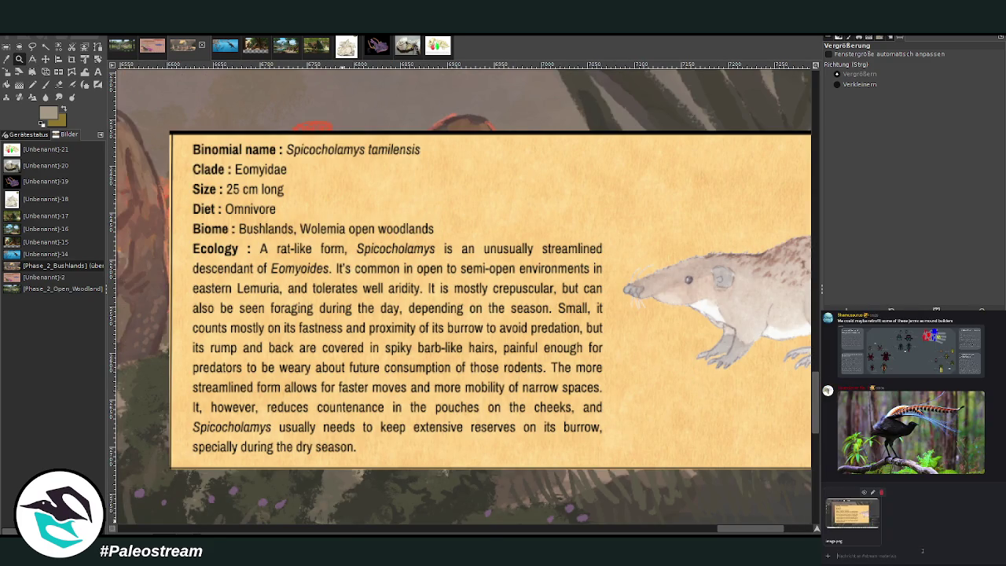
key("Return")
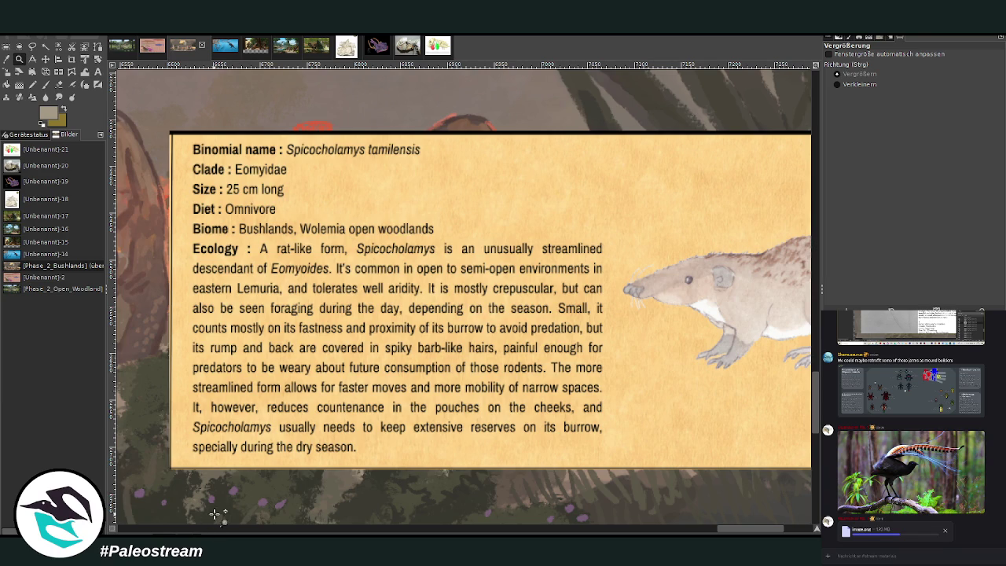
scroll(388, 378, "down", 3)
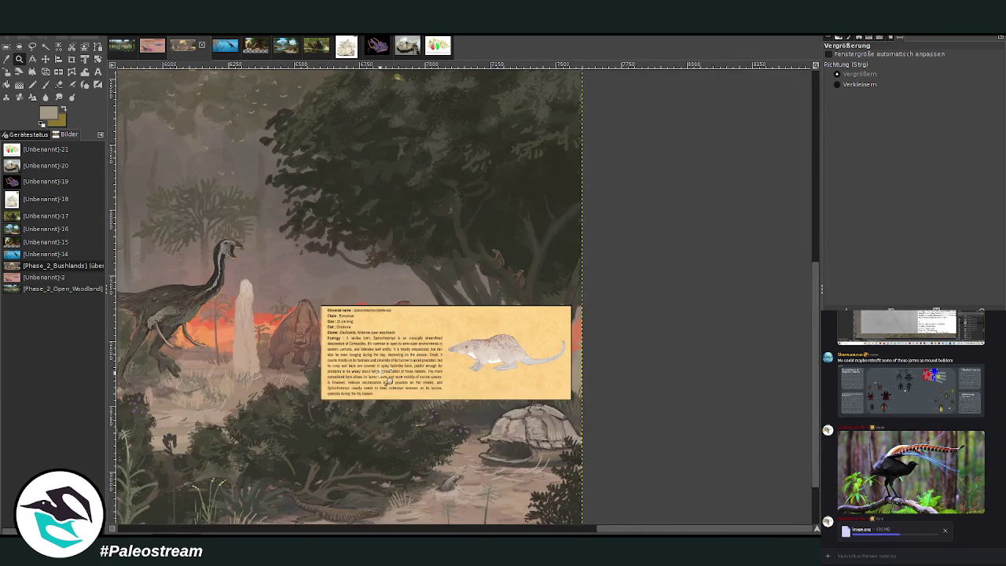
left_click(418, 269)
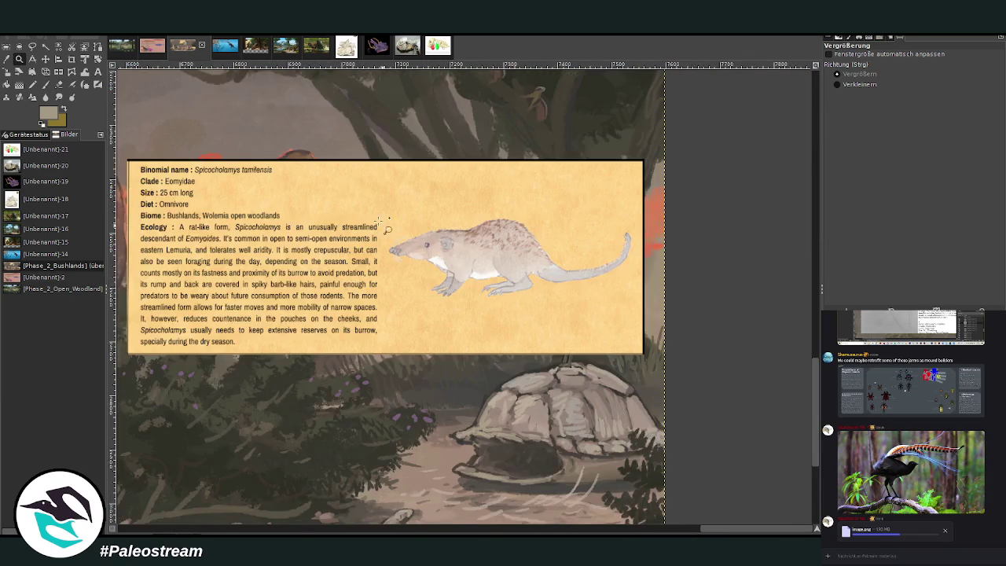
- Raise the Spicocholamys card and crop it to just the rodent illustration
left_click(543, 446)
left_click(45, 59)
mouse_move(400, 225)
left_mouse_down()
mouse_move(381, 90)
mouse_move(396, 72)
mouse_move(388, 283)
left_mouse_up()
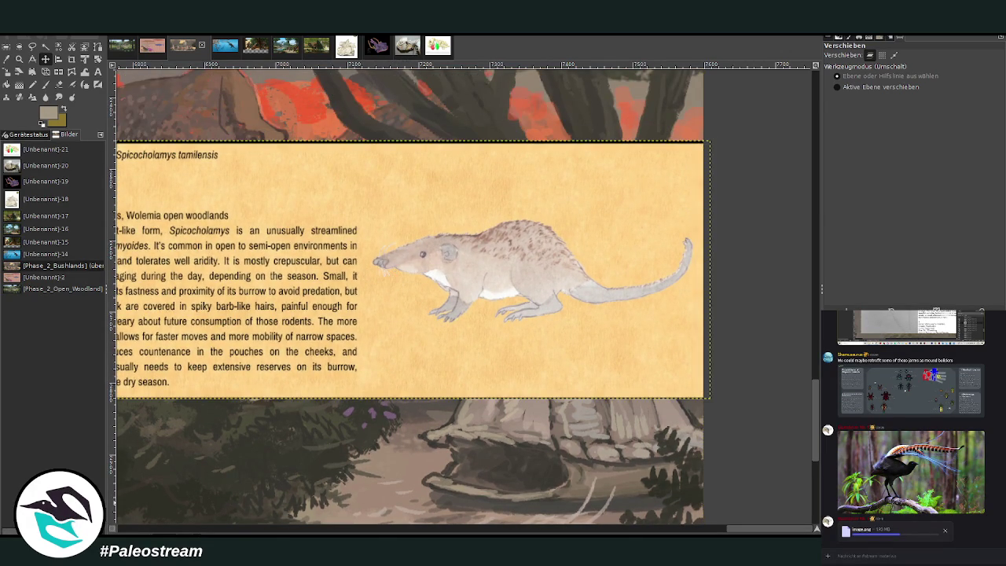
left_click(71, 59)
left_click_drag(359, 170, 700, 361)
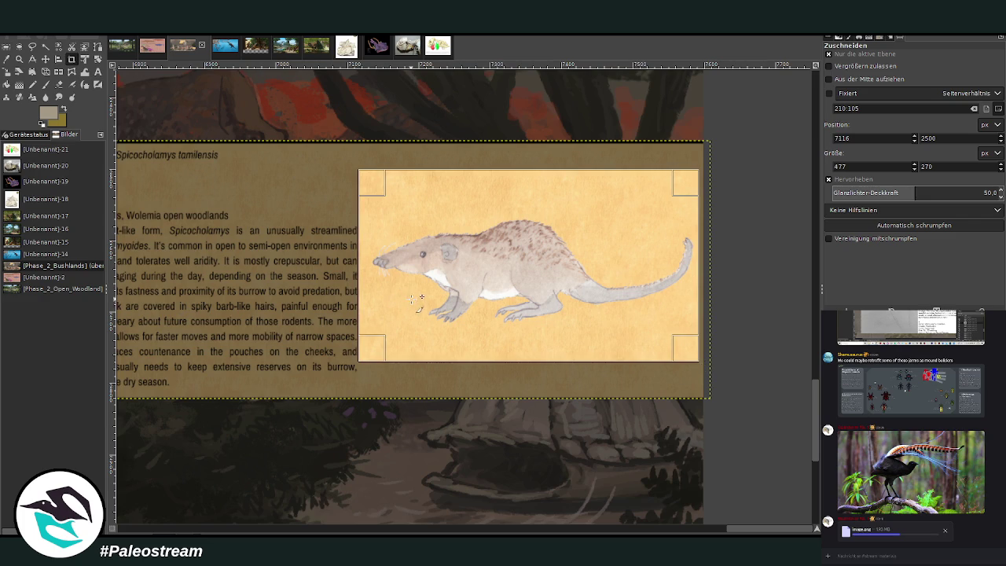
left_click(413, 299)
- Scale the rodent picture to 283×160 and place it beside the bird
key("shift+s")
left_click(379, 261)
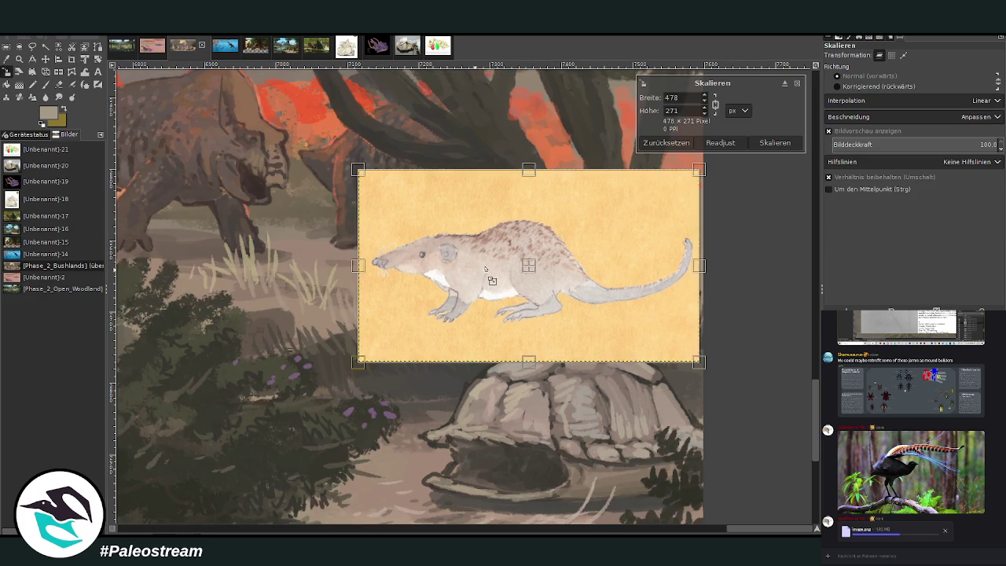
left_click_drag(698, 361, 590, 300)
left_click_drag(472, 236, 424, 286)
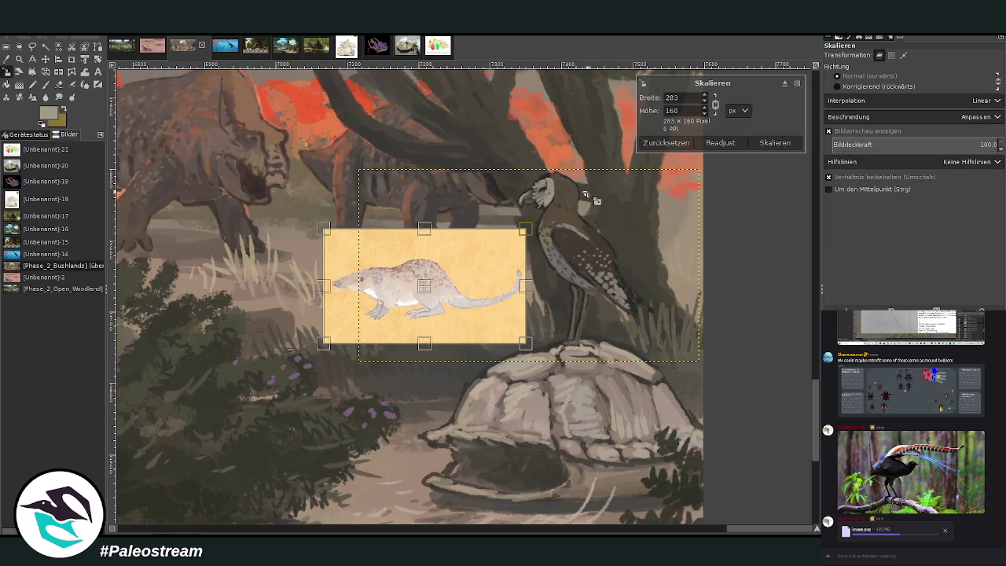
left_click(775, 142)
scroll(790, 399, "down", 3)
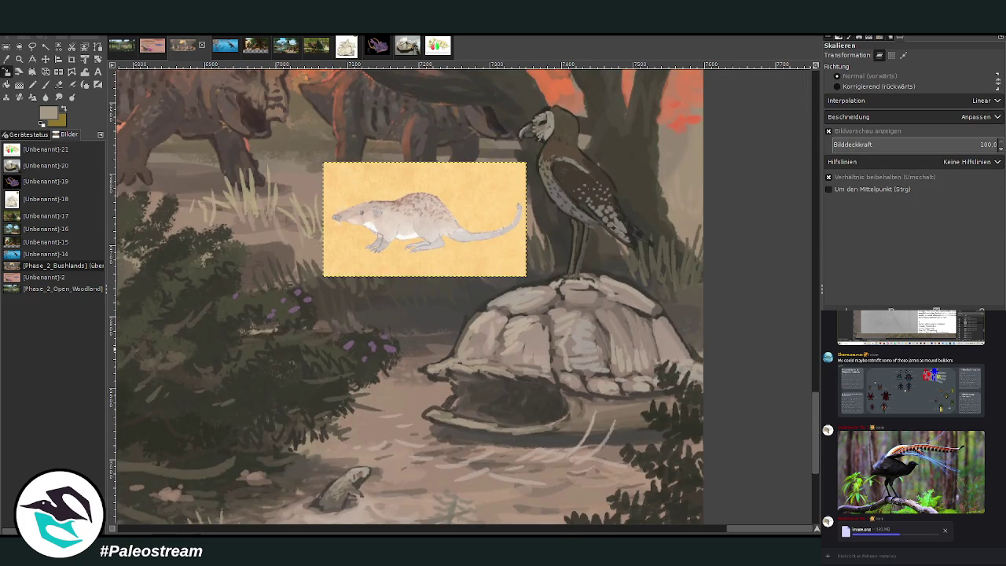
- Zoom in on the shell and the perched bird
left_click(19, 59)
left_click_drag(315, 84, 709, 464)
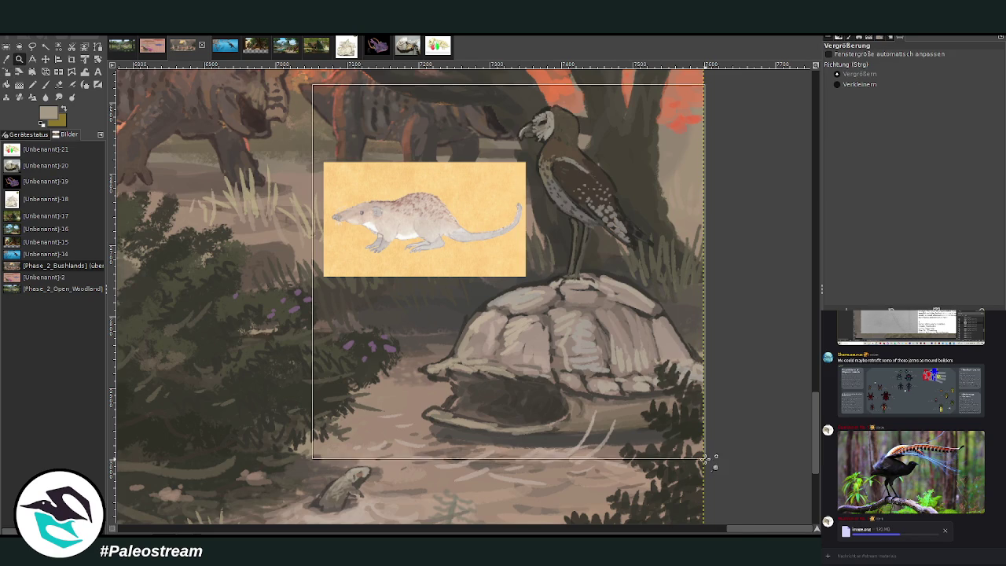
mouse_move(206, 82)
left_mouse_down()
mouse_move(275, 92)
mouse_move(684, 519)
left_mouse_up()
key("p")
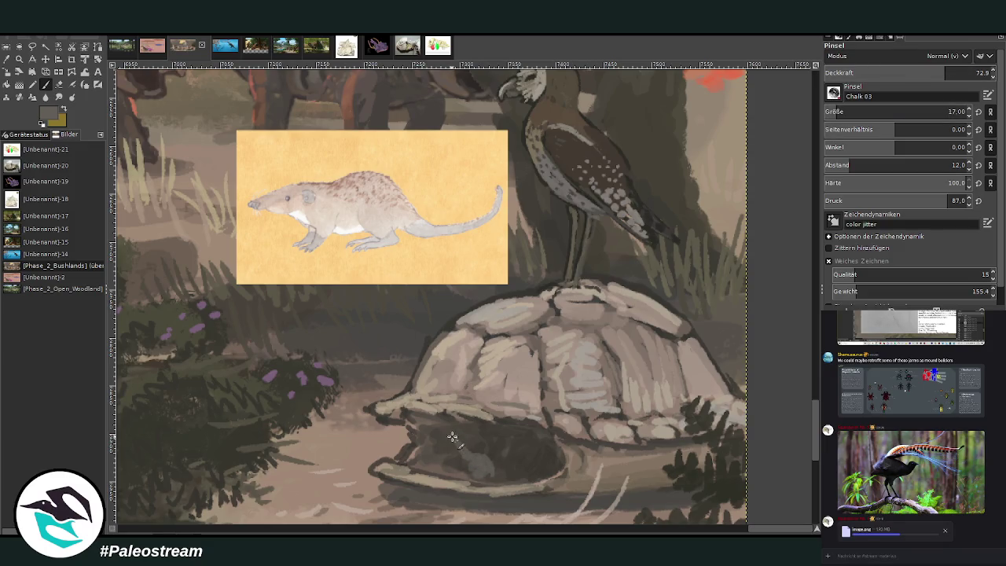
- Sketch a small creature inside the shell opening and raise brush opacity to 78.5
left_click_drag(458, 455, 467, 472)
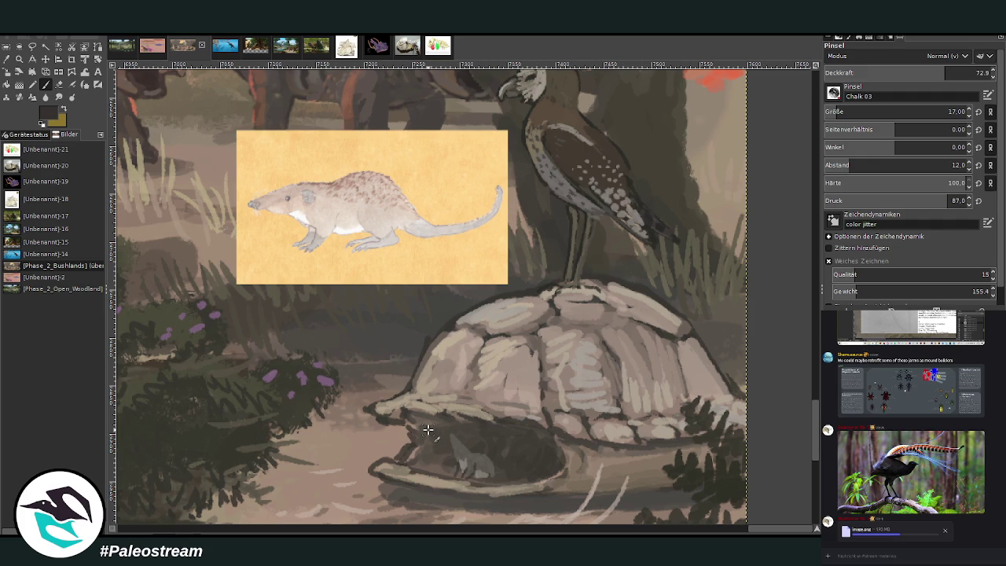
scroll(838, 111, "down", 5)
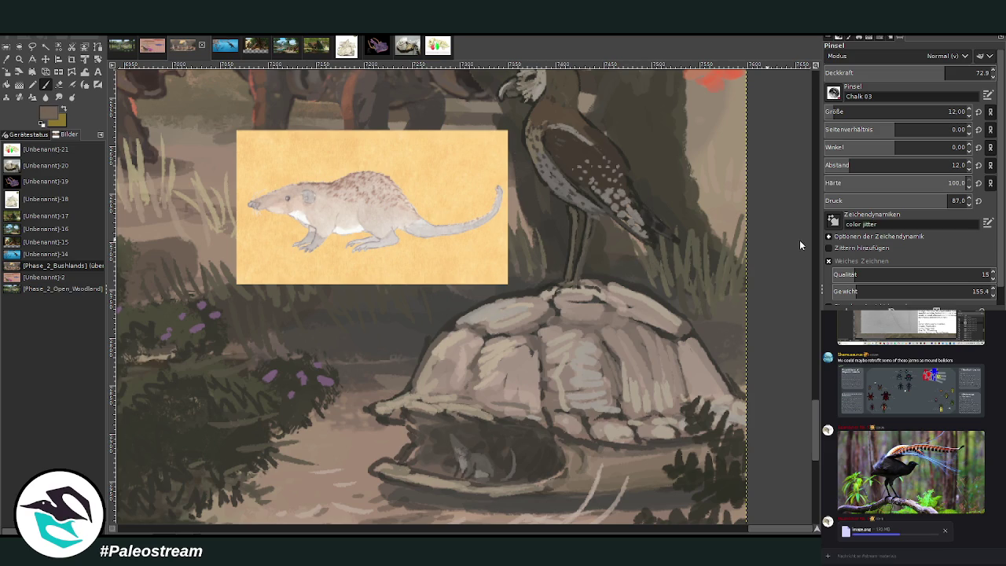
scroll(904, 112, "down", 5)
left_click_drag(926, 72, 937, 73)
- Paint sampled light beige on the shell top with a size-25 brush at 83.6 opacity
left_click(6, 59)
left_click(323, 164)
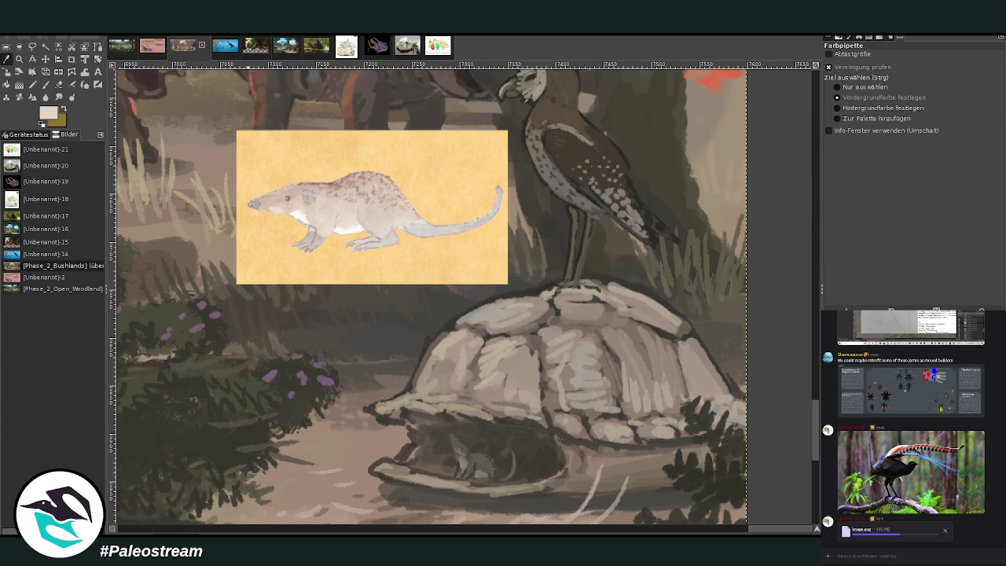
left_click(46, 85)
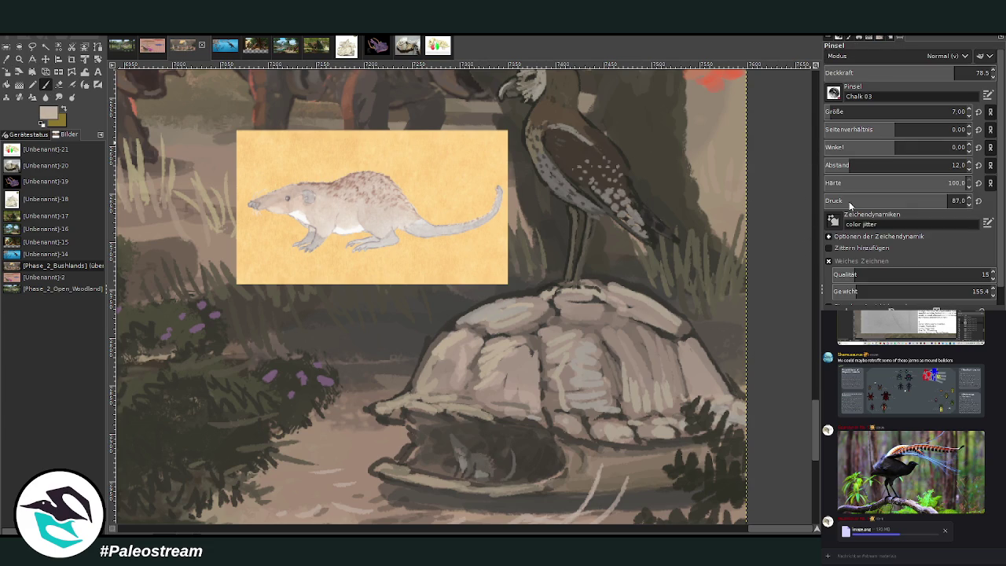
left_click(896, 112)
left_click(965, 72)
mouse_move(529, 286)
left_mouse_down()
mouse_move(531, 299)
mouse_move(526, 281)
left_mouse_up()
- Add small dark grey strokes over the shell top at brush sizes 11–18
left_click(888, 112)
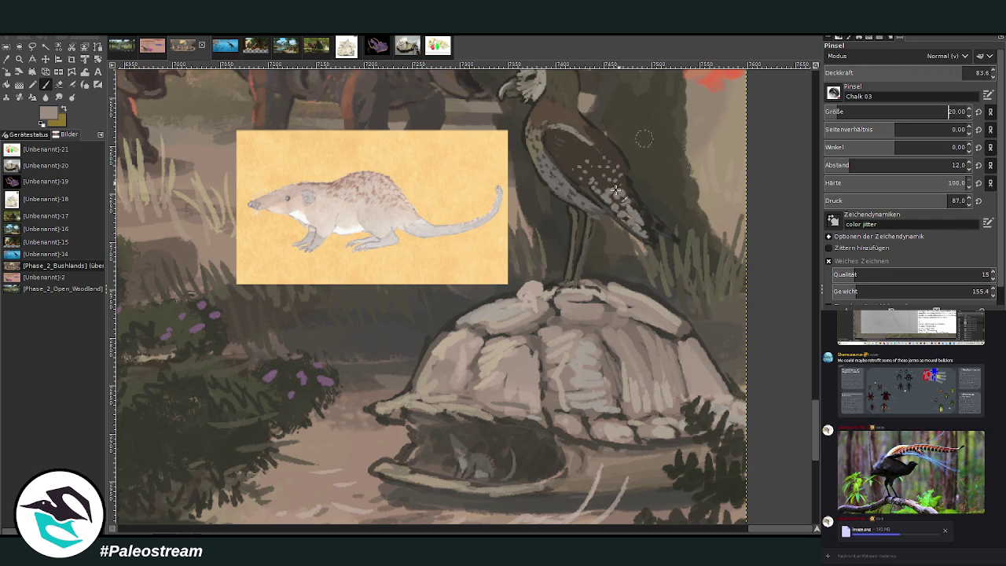
left_click(792, 251, "ctrl")
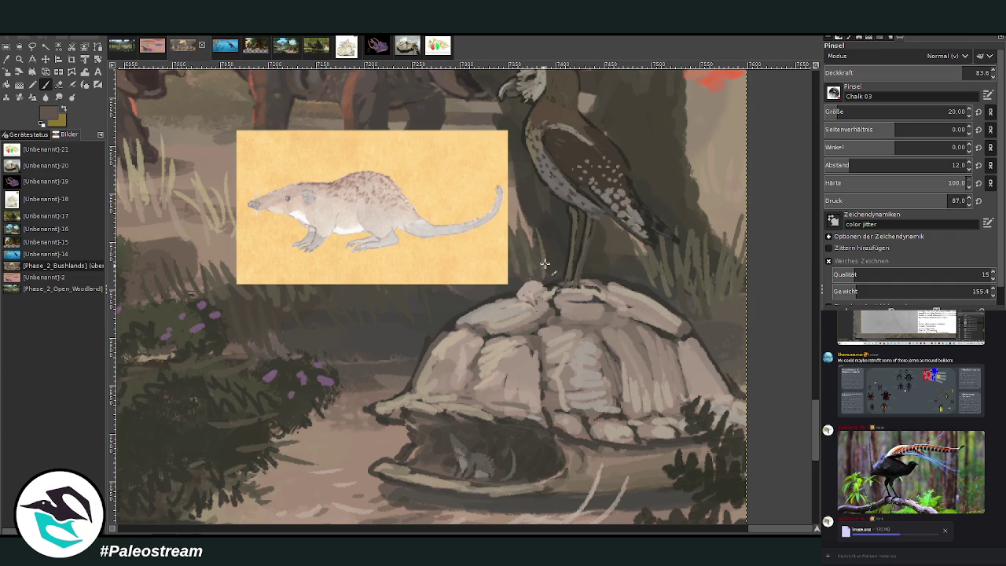
left_click(949, 111)
left_click_drag(921, 73, 904, 74)
left_click_drag(521, 306, 509, 300)
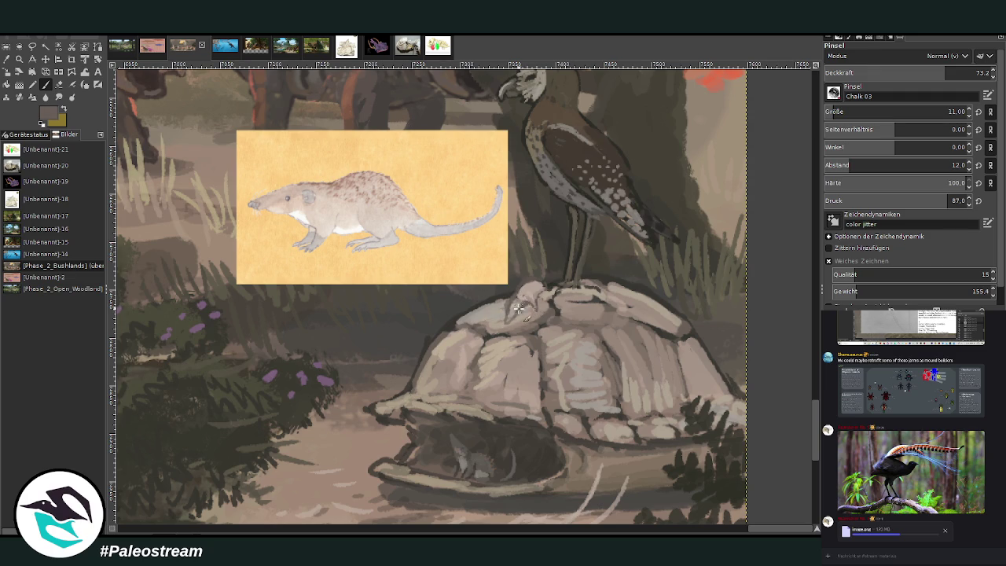
scroll(896, 111, "up", 7)
left_click(925, 72)
left_click_drag(540, 293, 512, 296)
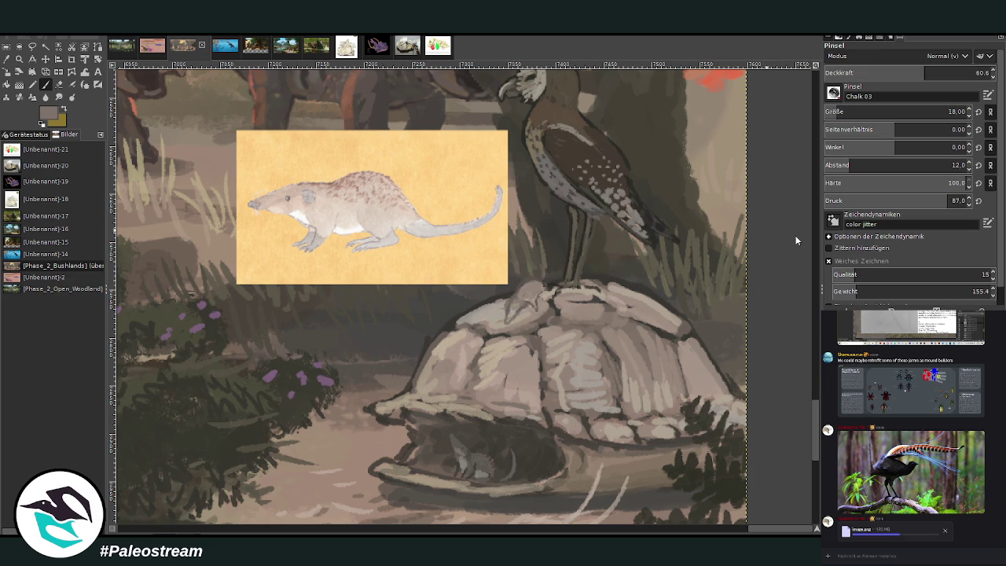
- Add light grey strokes below the bird's feet, then sample a brown-grey from the shell
scroll(837, 110, "down", 2)
left_click(949, 73)
left_click(786, 224, "ctrl")
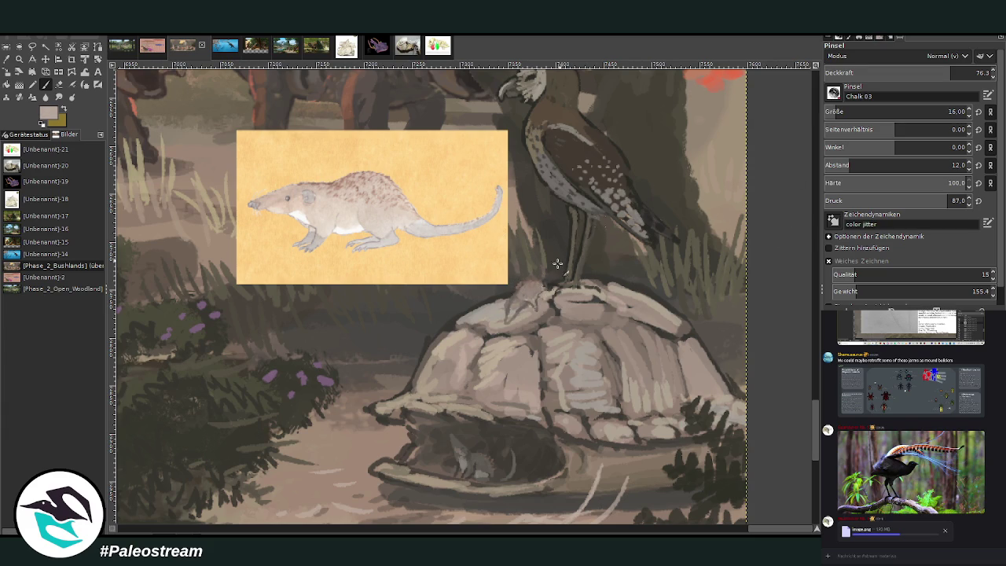
left_click_drag(538, 292, 511, 309)
key("o")
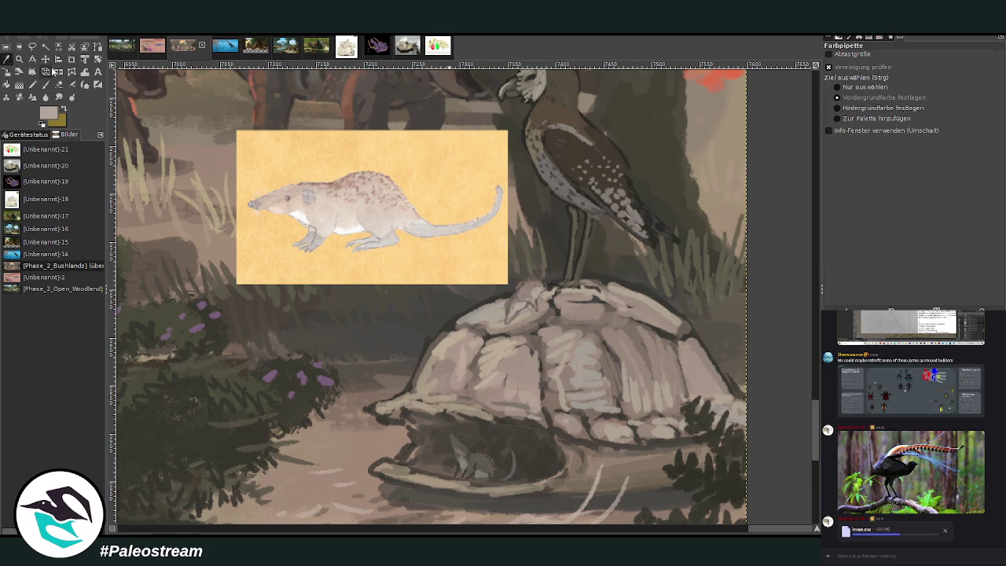
left_click(599, 346)
key("p")
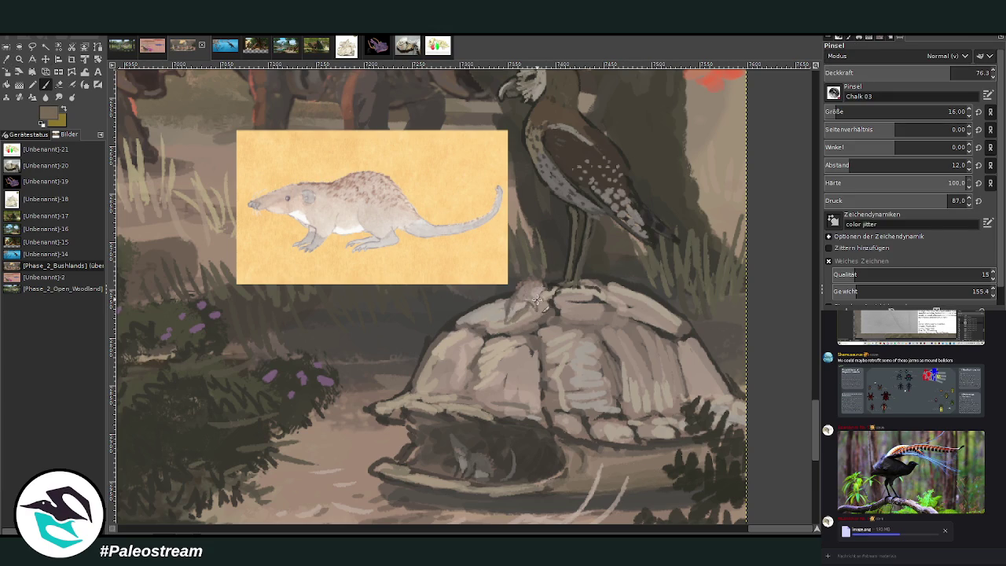
key("x")
key("x")
- Paint dark reddish strokes and three streaks down the shell at 70.7 opacity
left_click_drag(861, 80, 878, 66)
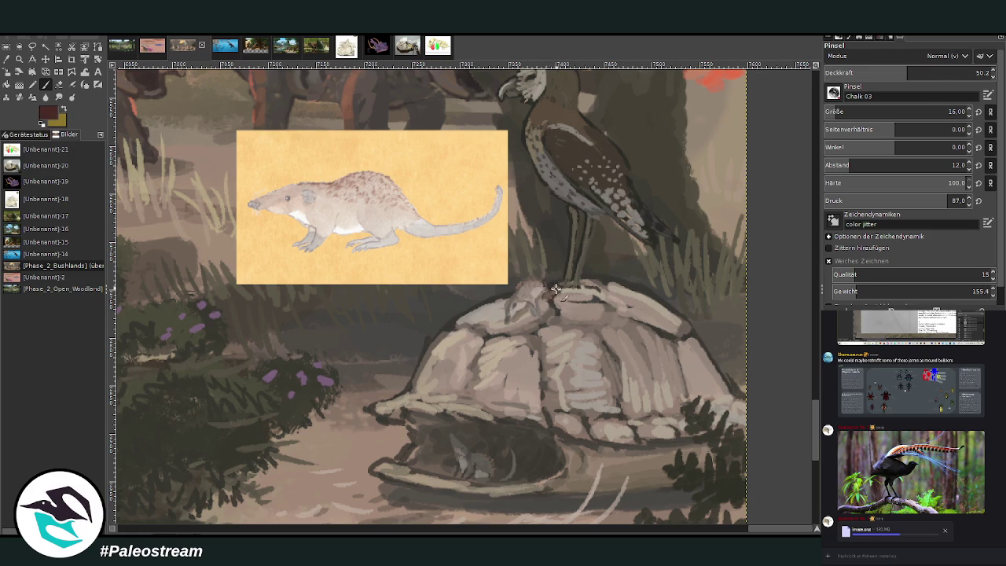
left_click_drag(556, 289, 569, 287)
left_click(909, 70)
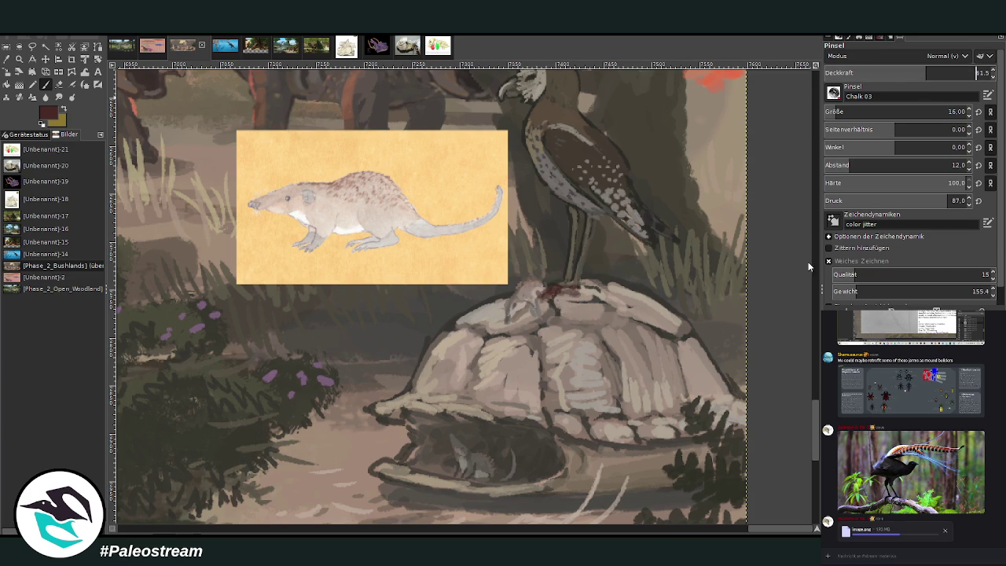
left_click_drag(563, 303, 574, 323)
left_click(941, 71)
left_click_drag(567, 325, 579, 397)
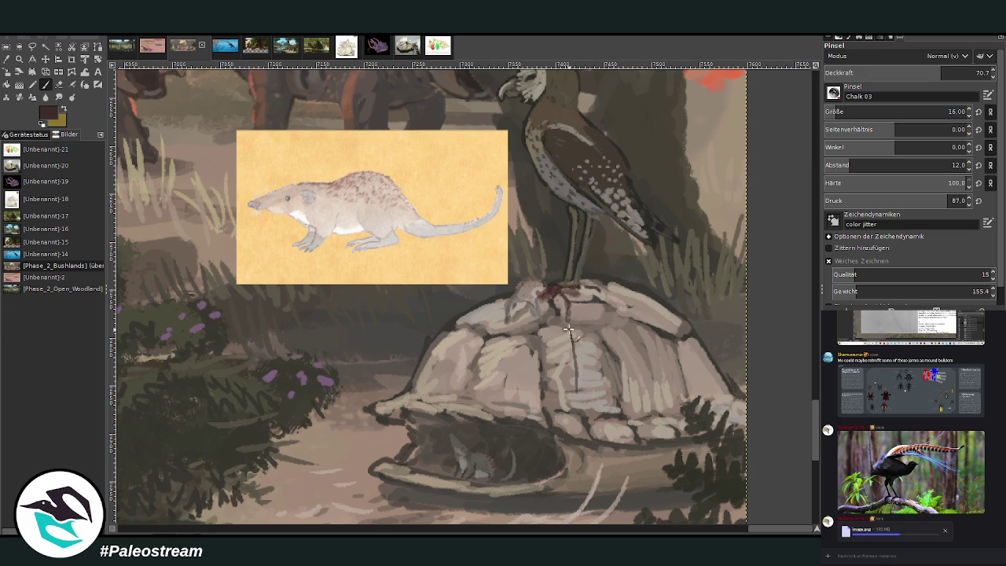
left_click_drag(558, 318, 560, 357)
mouse_move(528, 310)
left_mouse_down()
mouse_move(522, 369)
mouse_move(526, 309)
mouse_move(553, 287)
left_mouse_up()
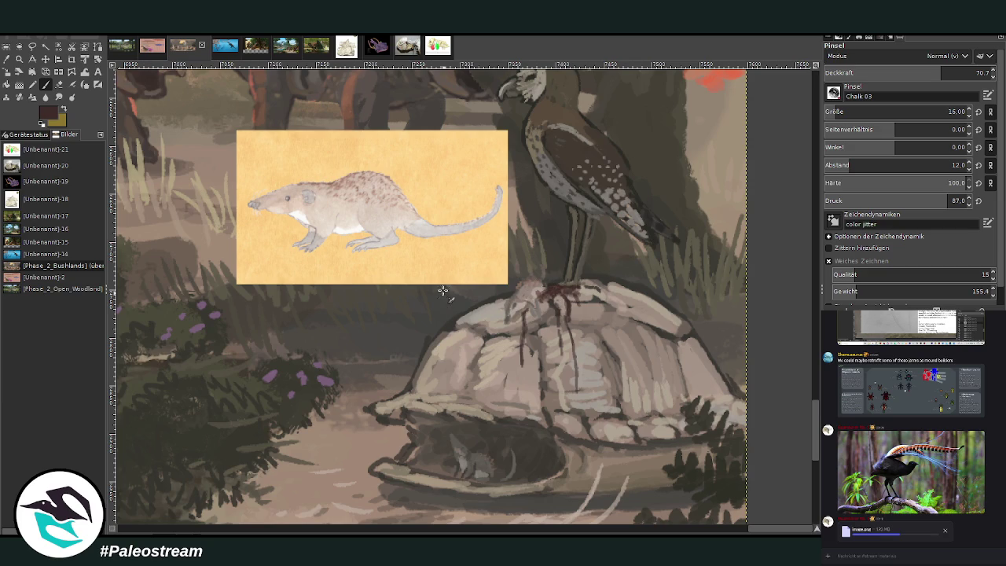
- Sample light grey from the shell and paint it along the shell's upper-left edge
key("o")
left_click(457, 349)
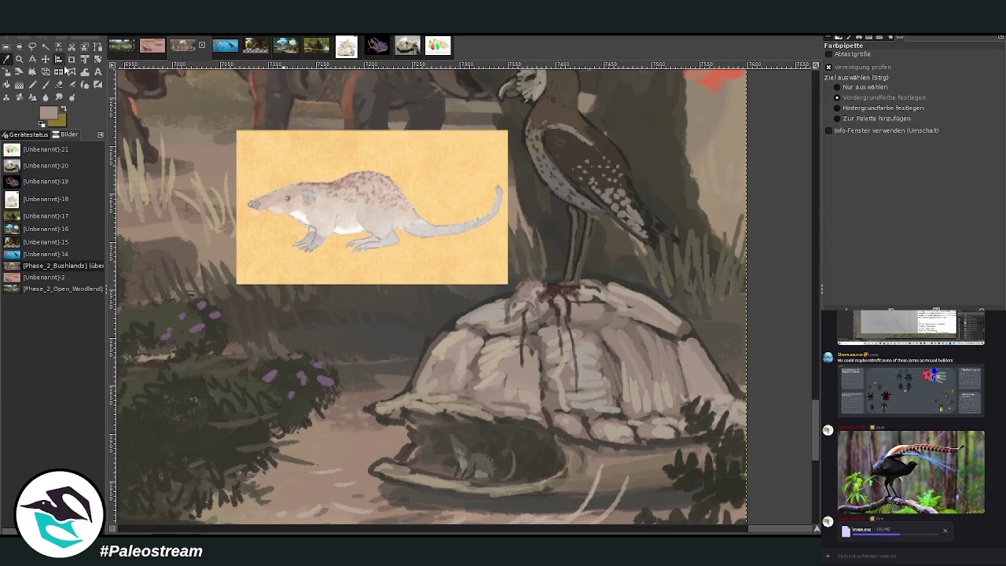
key("p")
left_click_drag(502, 297, 418, 382)
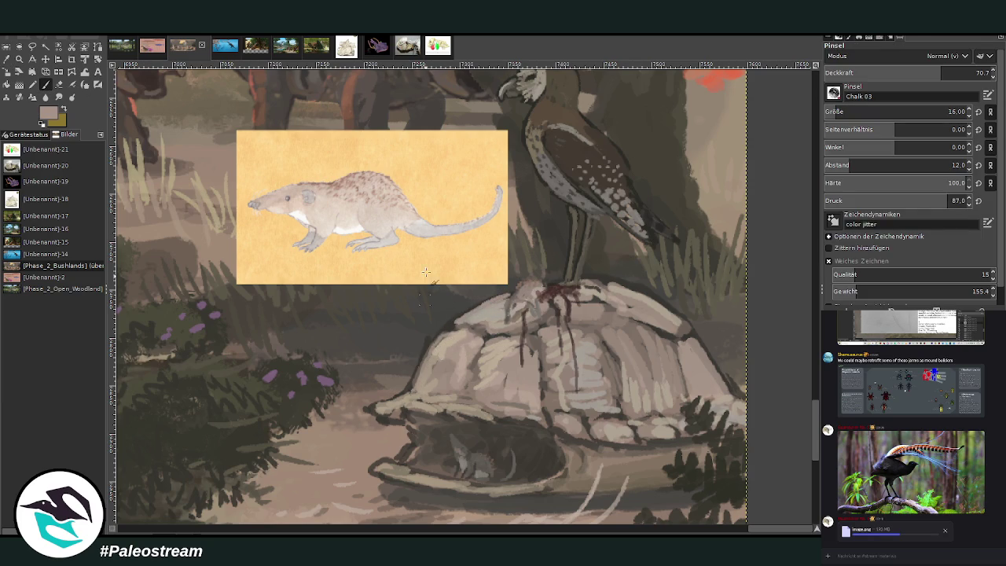
- Sample the mound's pale colour and paint over the red mark on its top
key("o")
left_click(526, 303)
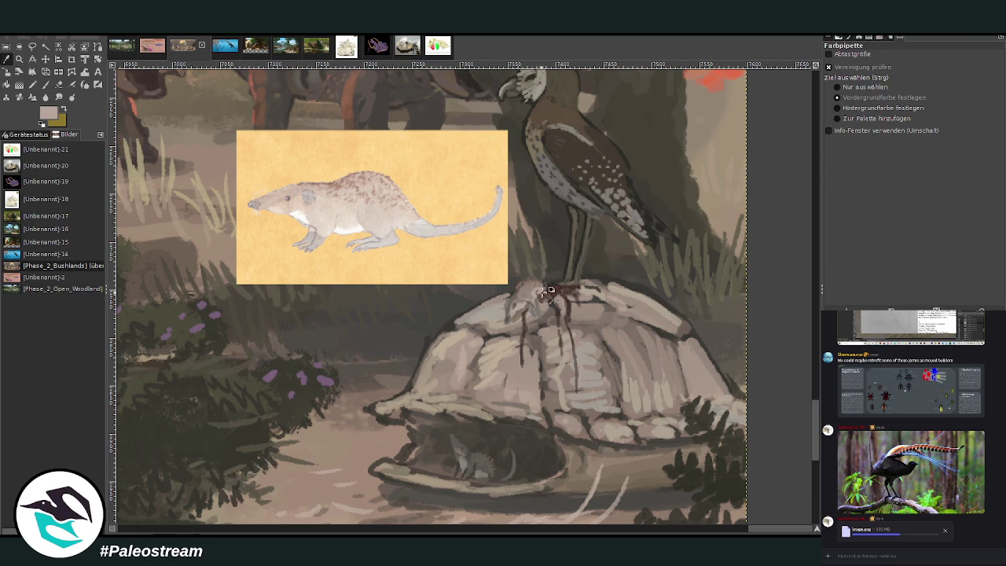
left_click(44, 84)
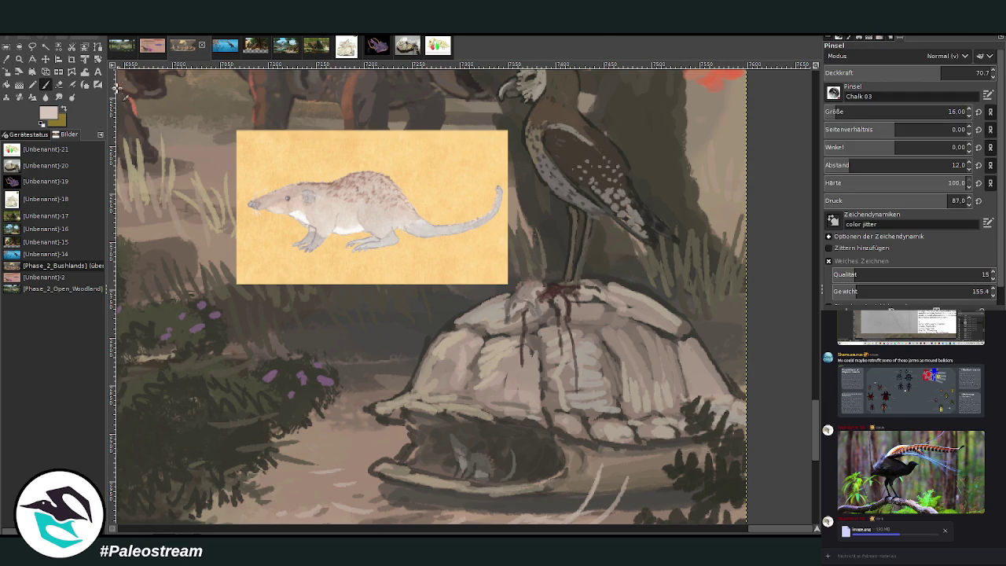
left_click_drag(523, 308, 535, 293)
scroll(464, 296, "down", 1)
- Select the shrew reference layer and remove it from the painting
scroll(464, 296, "down", 2)
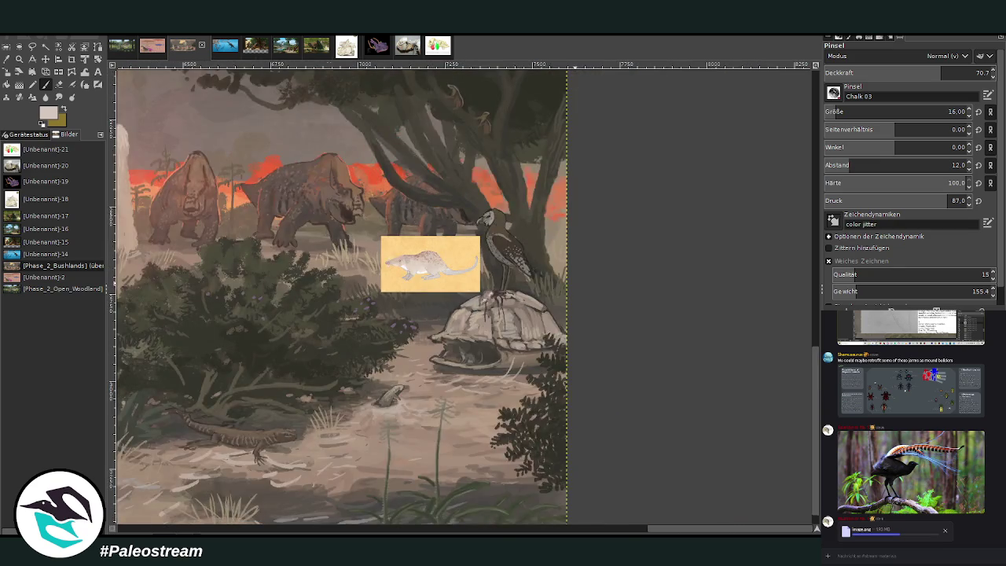
scroll(464, 296, "down", 2)
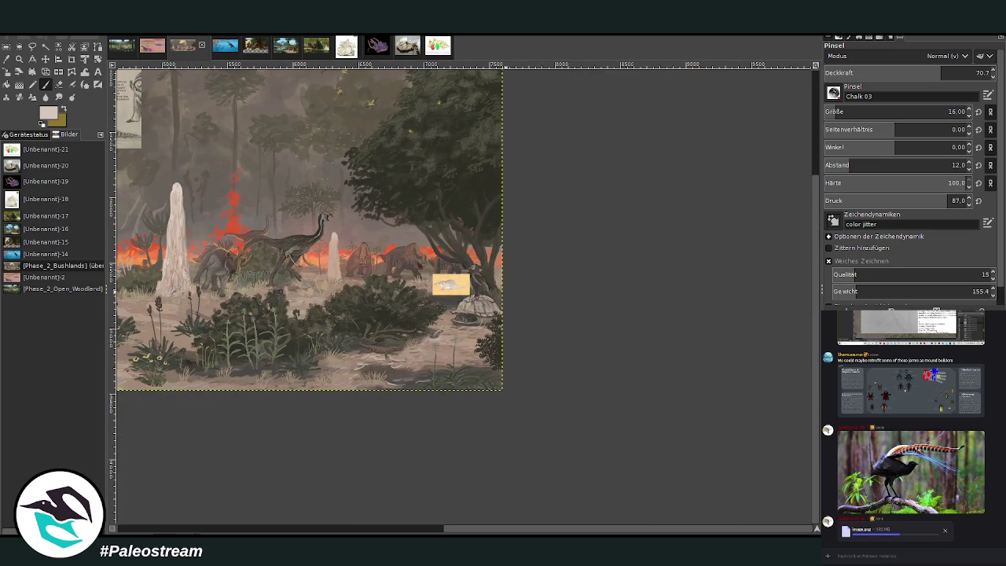
key("ctrl+v")
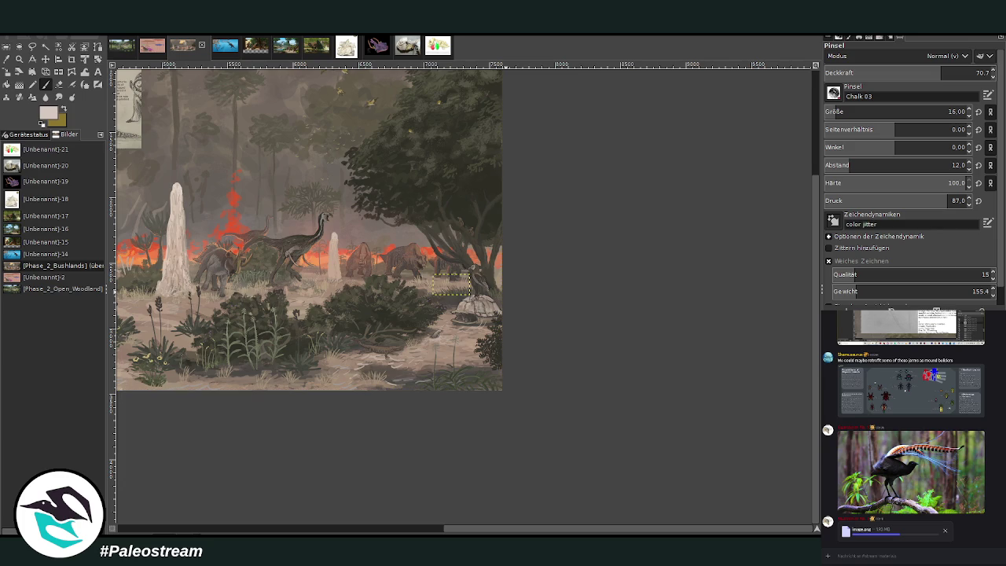
key("ctrl+h")
- Zoom in and out across the whole painting to inspect the info card cluster
key("minus")
left_click(19, 58)
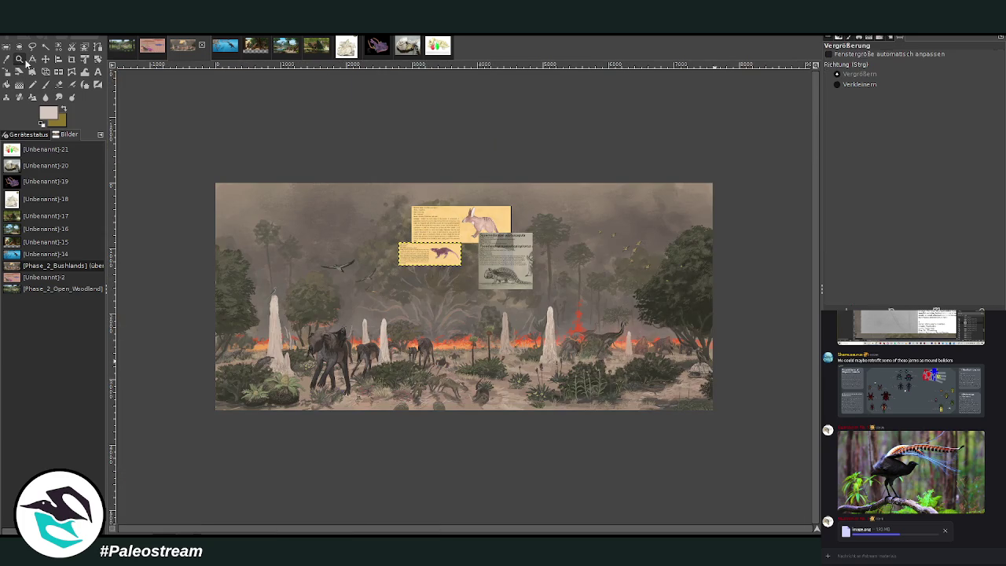
left_click_drag(470, 228, 534, 296)
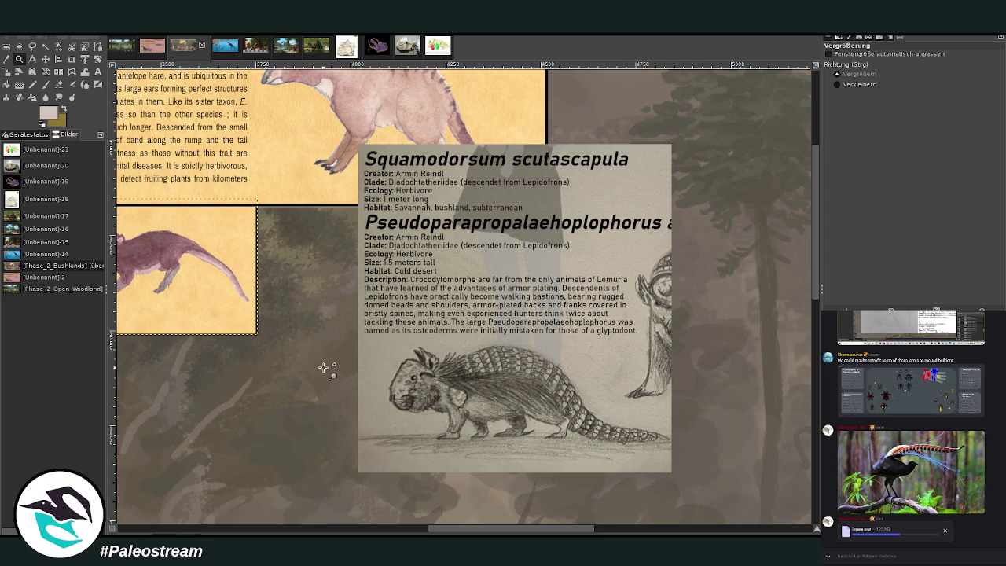
key("minus")
key("minus")
key("minus")
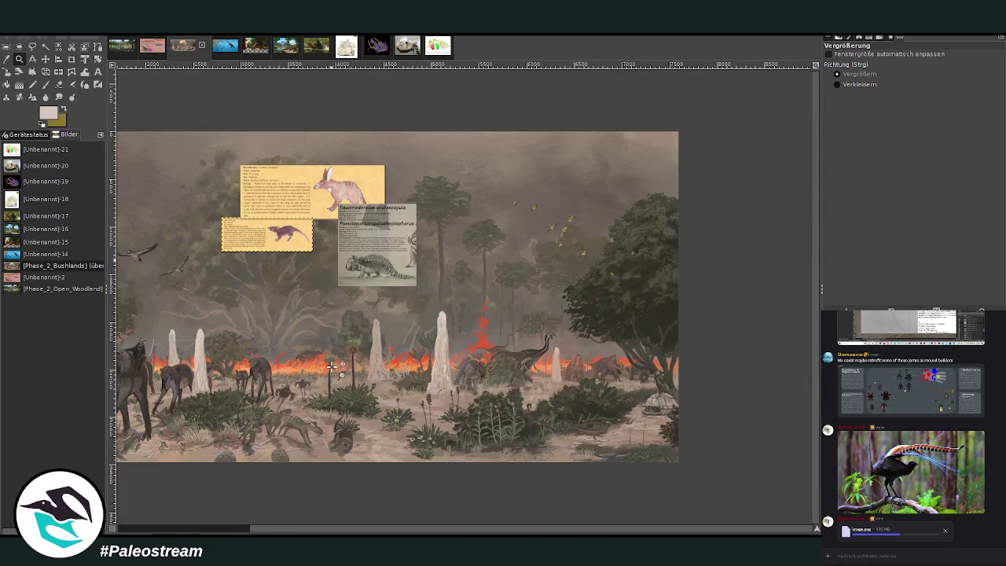
key("1")
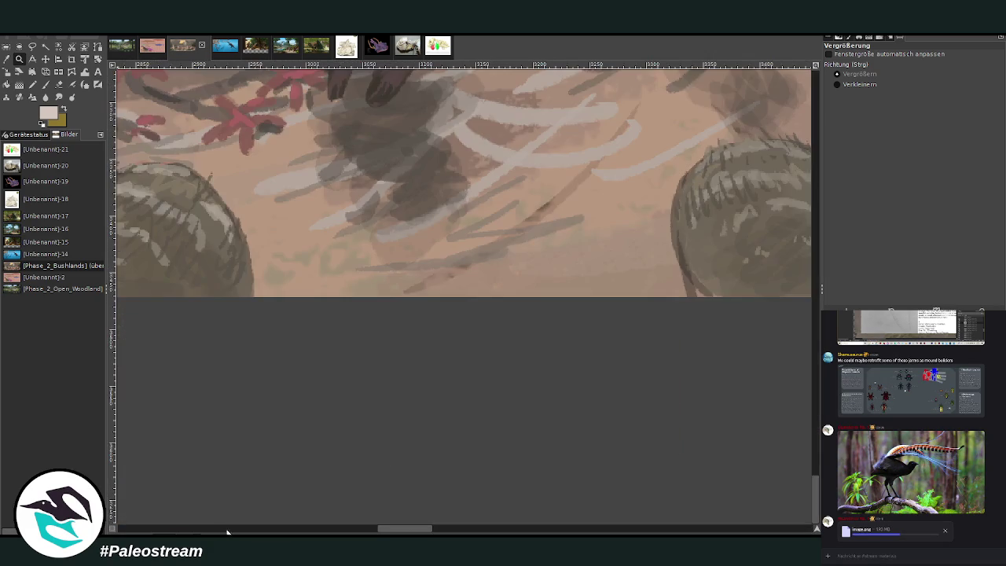
key("minus")
key("minus")
key("minus")
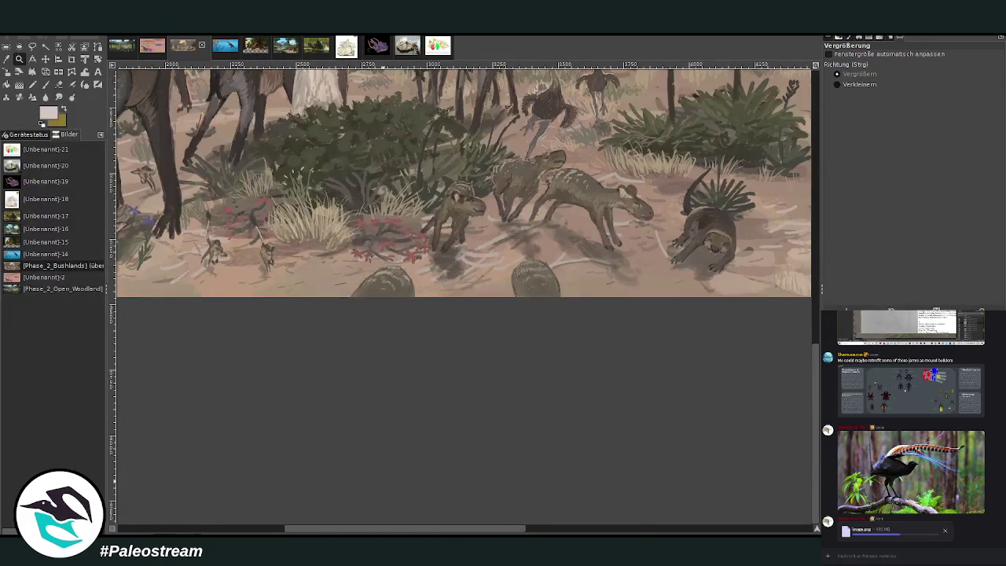
key("minus")
key("minus")
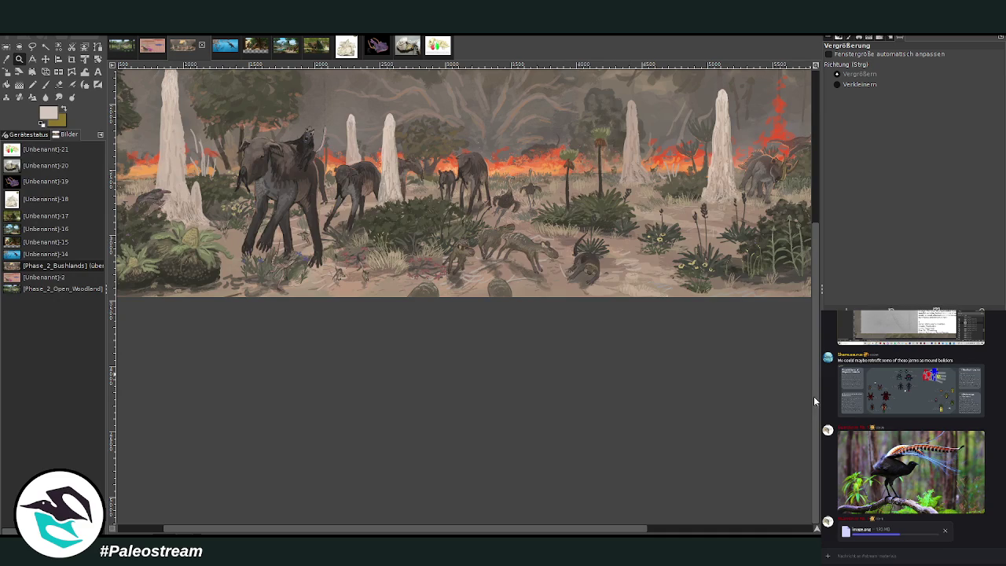
left_click_drag(816, 403, 809, 265)
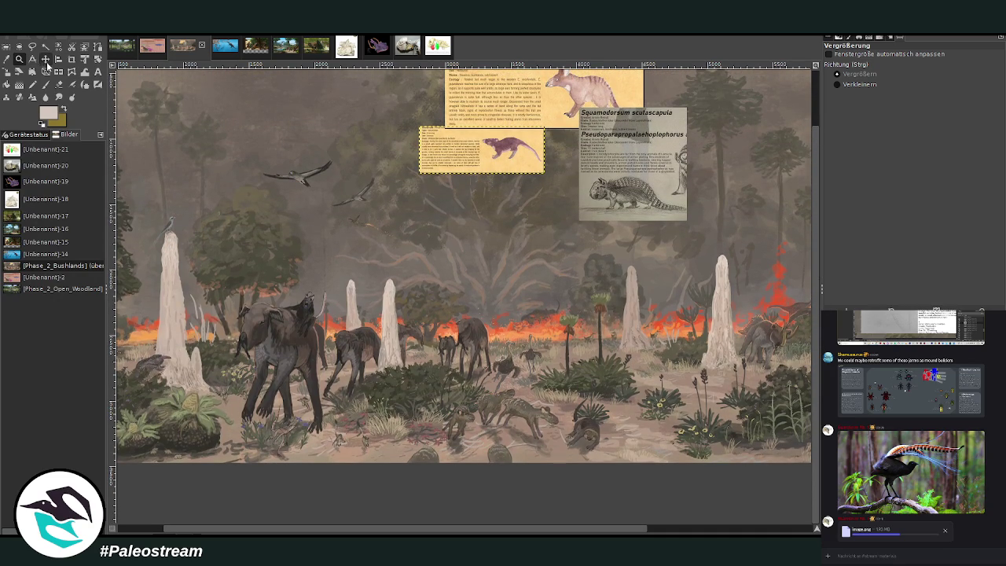
- Drag the Hermys info card down into the scene and zoom in to inspect it
left_click(45, 59)
mouse_move(480, 172)
left_mouse_down()
mouse_move(439, 378)
mouse_move(446, 388)
left_mouse_up()
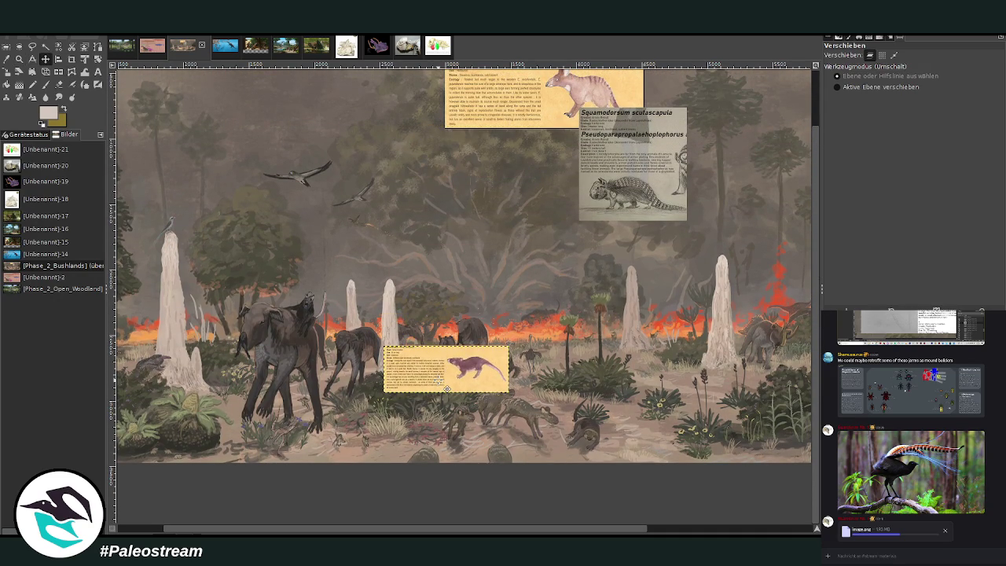
left_click(19, 59)
left_click_drag(385, 323, 503, 420)
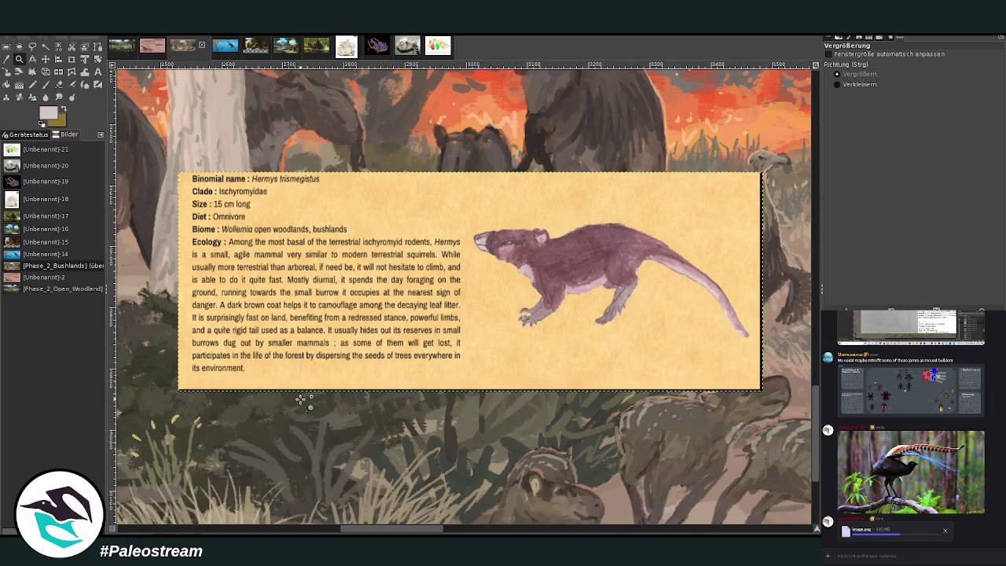
scroll(301, 401, "down", 3)
scroll(301, 401, "down", 1)
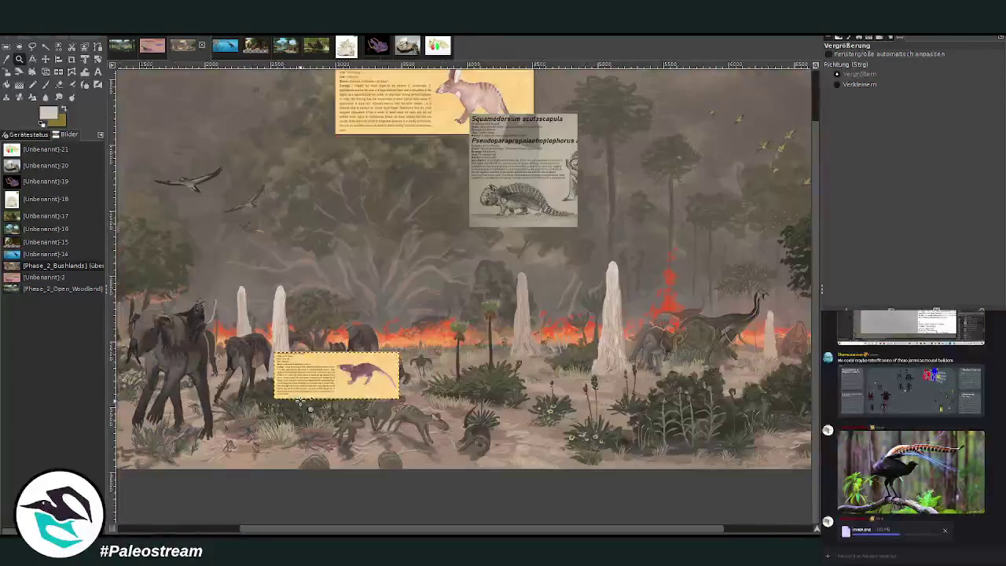
left_click_drag(421, 528, 247, 515)
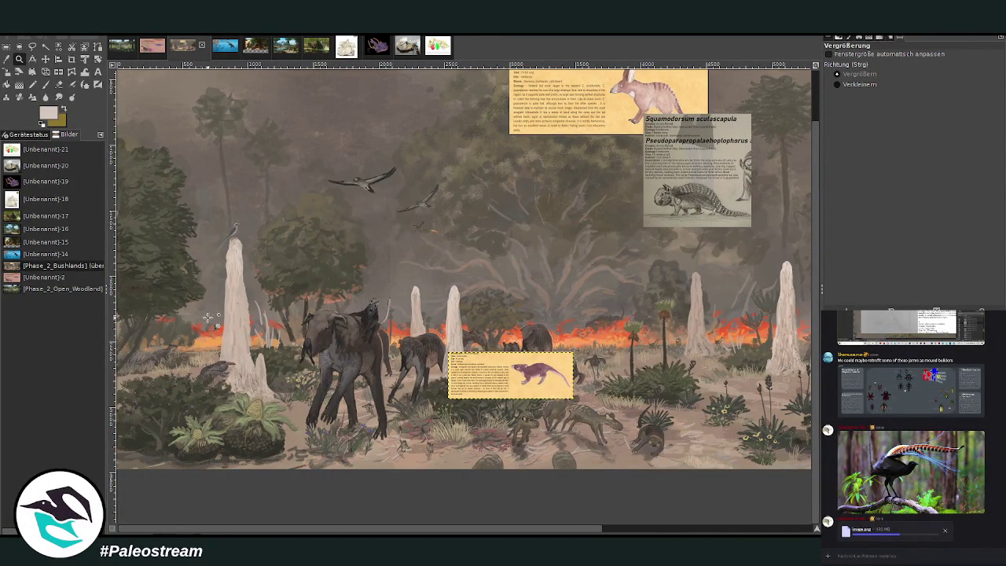
scroll(177, 174, "down", 1)
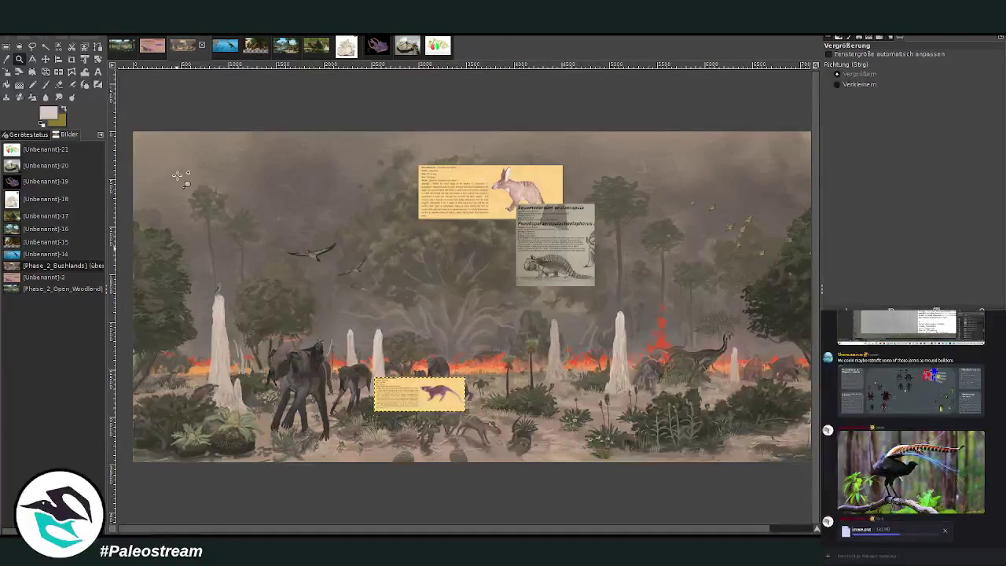
left_click_drag(334, 533, 378, 530)
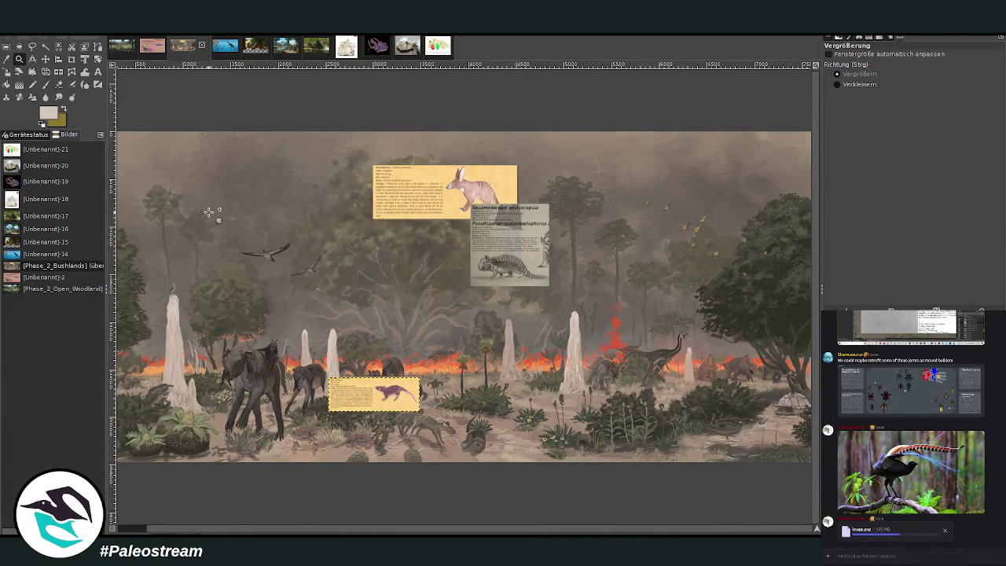
- Zoom in on the lower middle of the painting to choose a spot among the plants
left_click_drag(351, 299, 561, 449)
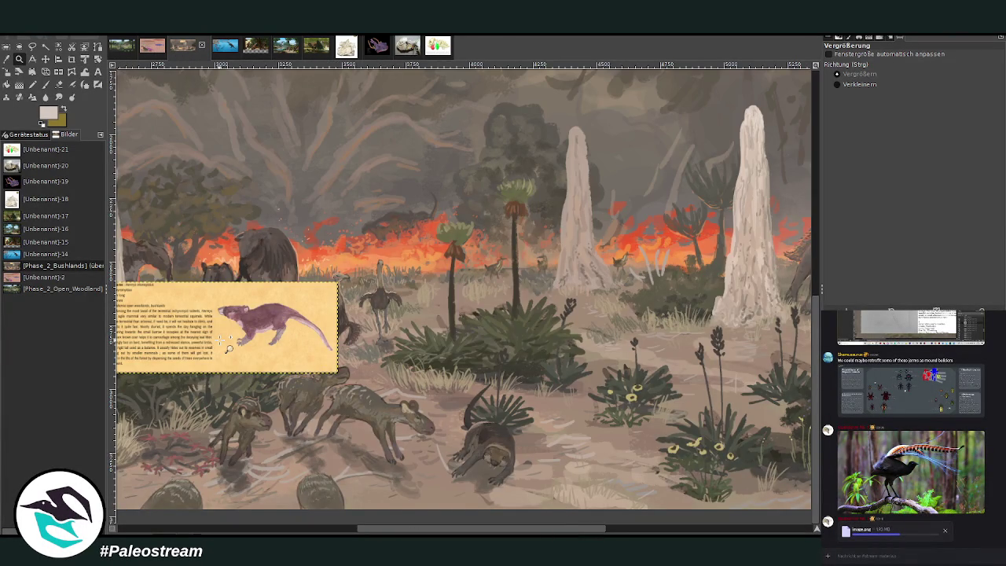
scroll(228, 349, "down", 1)
scroll(224, 344, "down", 2)
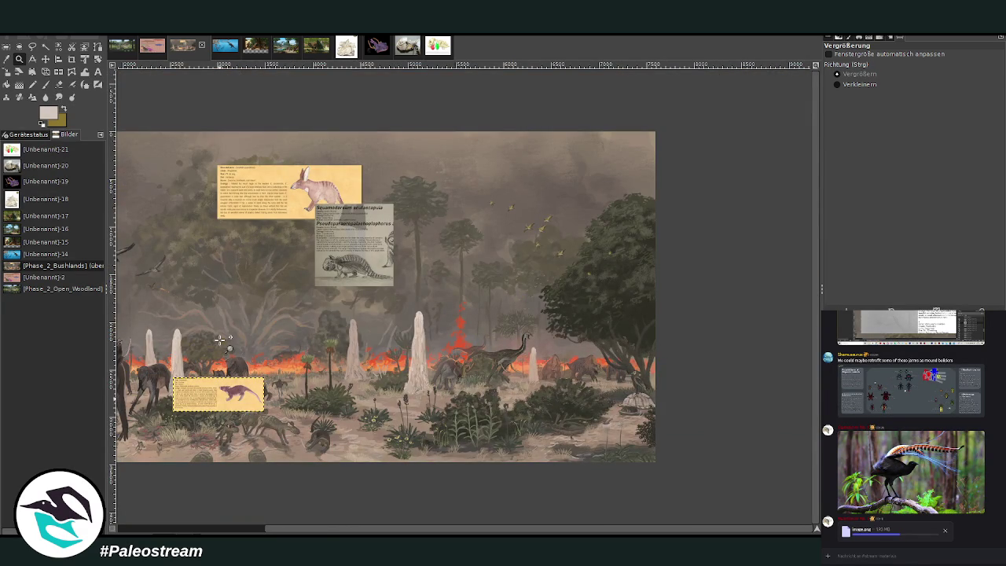
left_click_drag(336, 532, 173, 516)
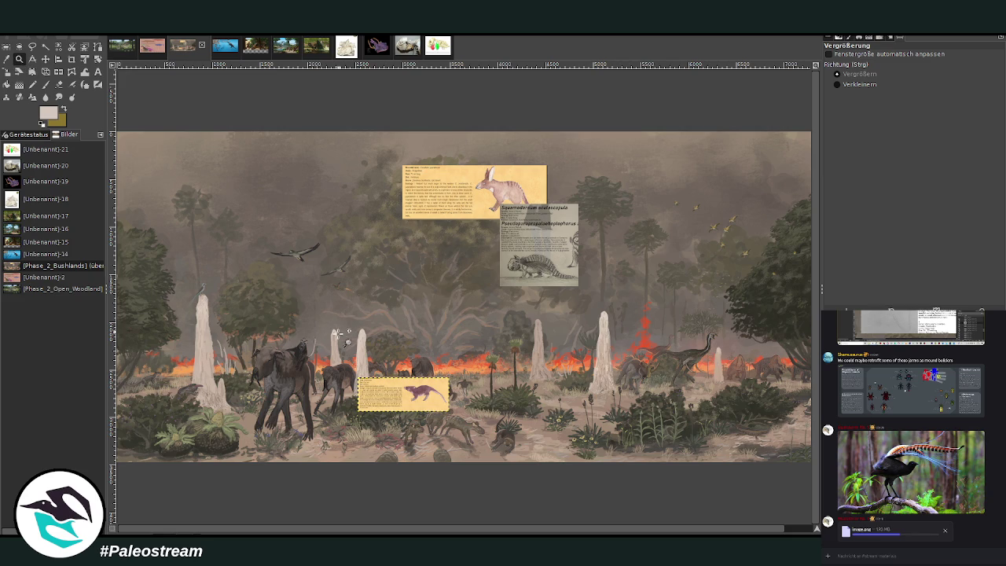
left_click_drag(346, 369, 509, 480)
mouse_move(350, 528)
left_mouse_down()
mouse_move(542, 528)
mouse_move(362, 512)
mouse_move(348, 478)
left_mouse_up()
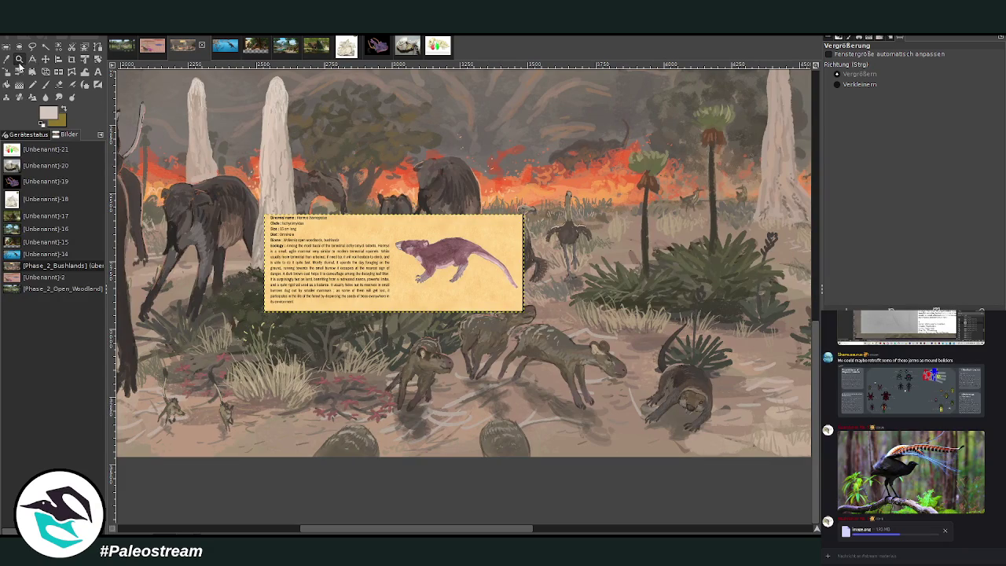
left_click_drag(255, 203, 531, 326)
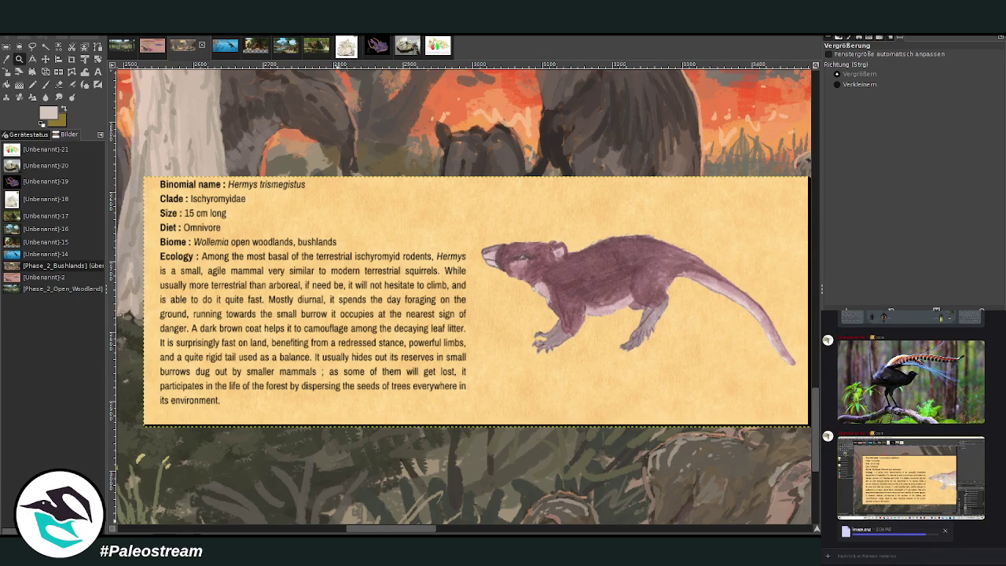
scroll(180, 521, "down", 3)
scroll(180, 521, "down", 2)
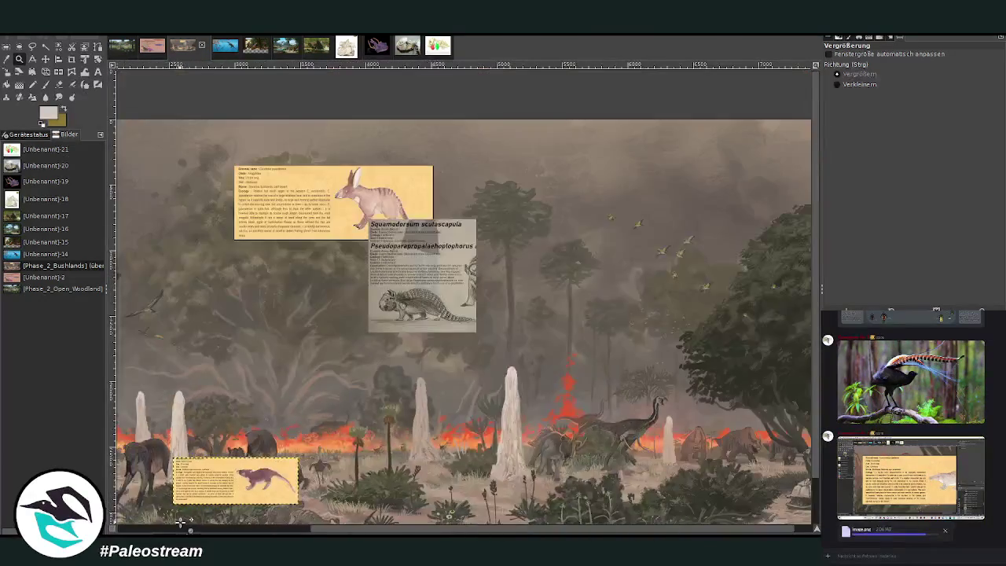
scroll(180, 521, "down", 1)
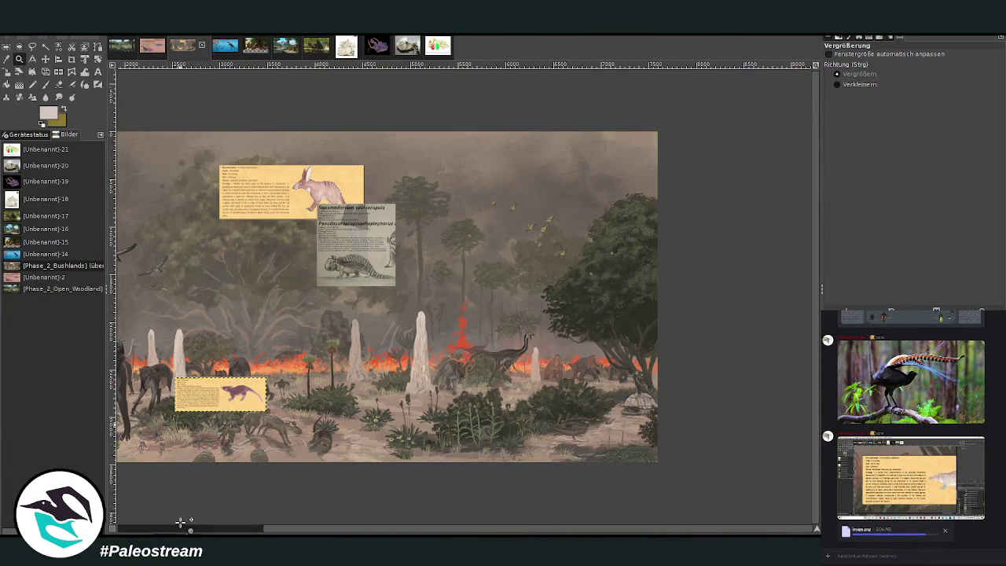
- Place the Hermys card in the foreground bushes below the horned frilled dinosaur
left_click(46, 59)
left_click_drag(214, 395, 484, 397)
left_click(19, 59)
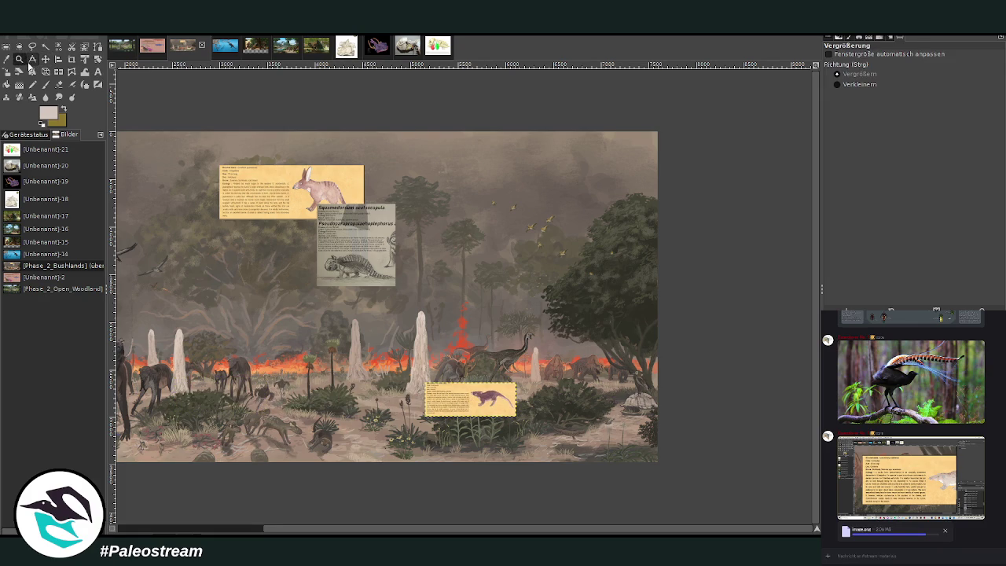
left_click_drag(372, 360, 503, 470)
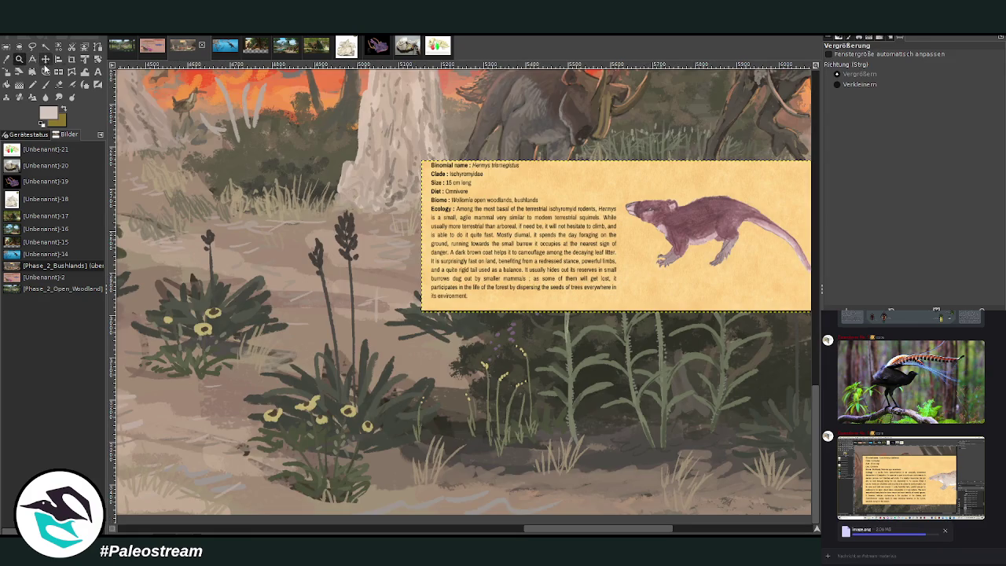
left_click(45, 59)
left_click_drag(479, 230, 322, 367)
left_click(19, 59)
left_click_drag(251, 206, 661, 481)
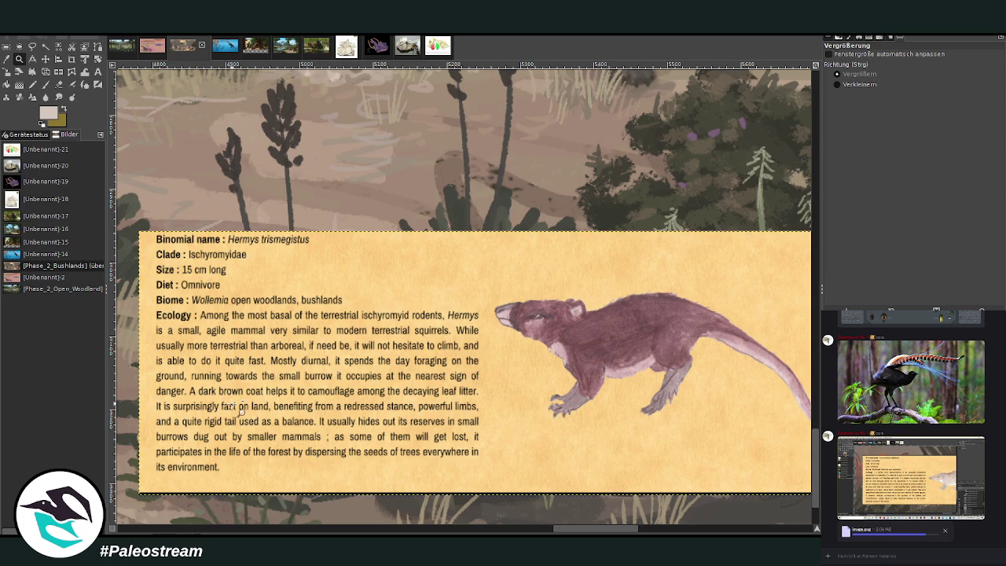
- Scale the Hermys info card to 446×167 px and move it down-left among the foreground plants
key("shift+s")
mouse_move(459, 384)
left_mouse_down()
mouse_move(338, 389)
mouse_move(361, 292)
left_mouse_up()
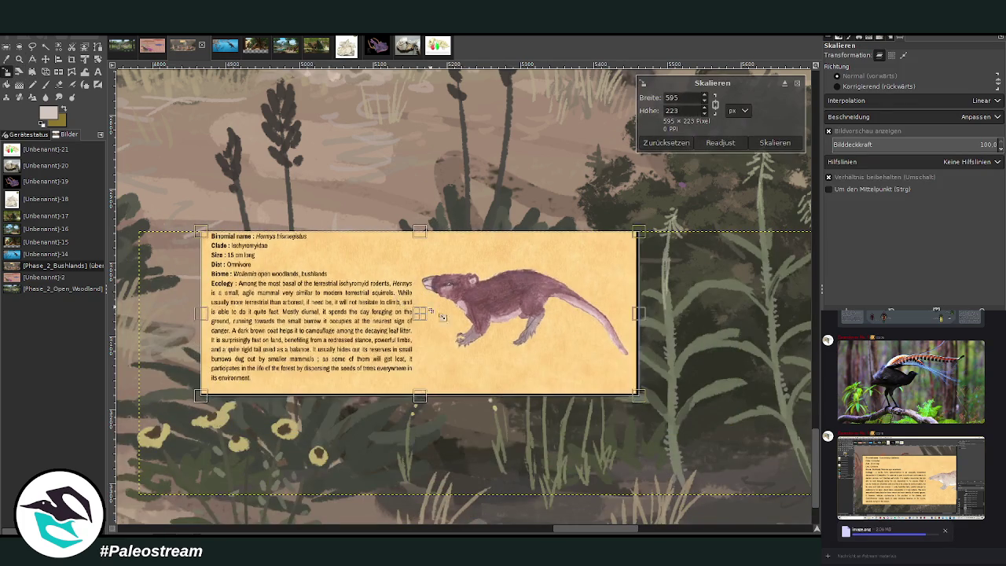
left_click_drag(361, 293, 370, 296)
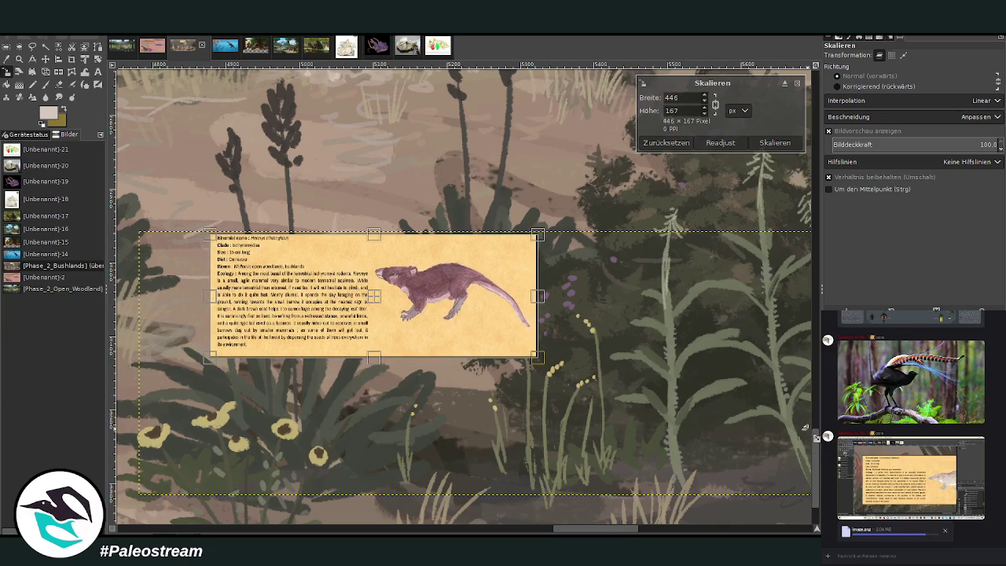
left_click(772, 143)
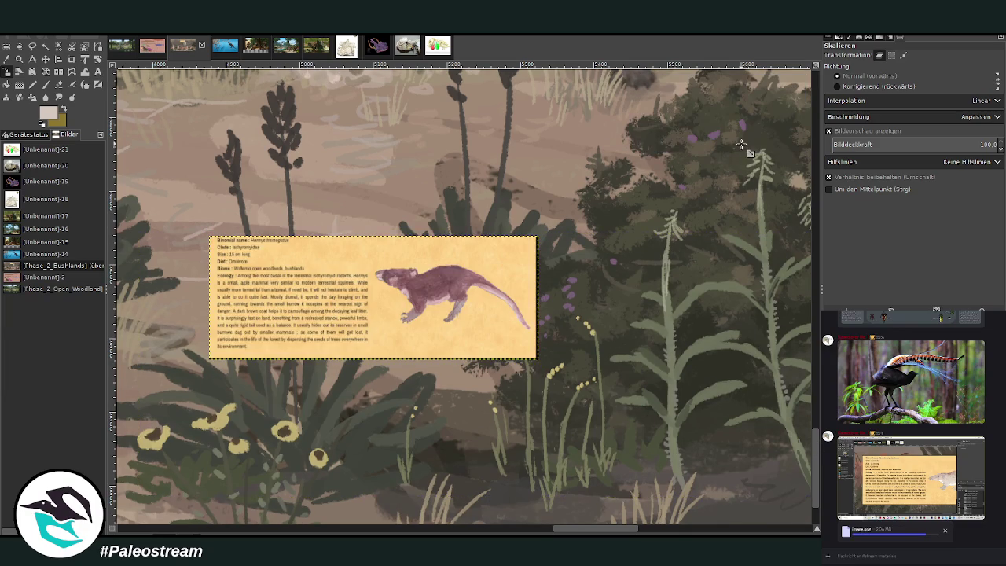
left_click_drag(548, 532, 525, 532)
key("m")
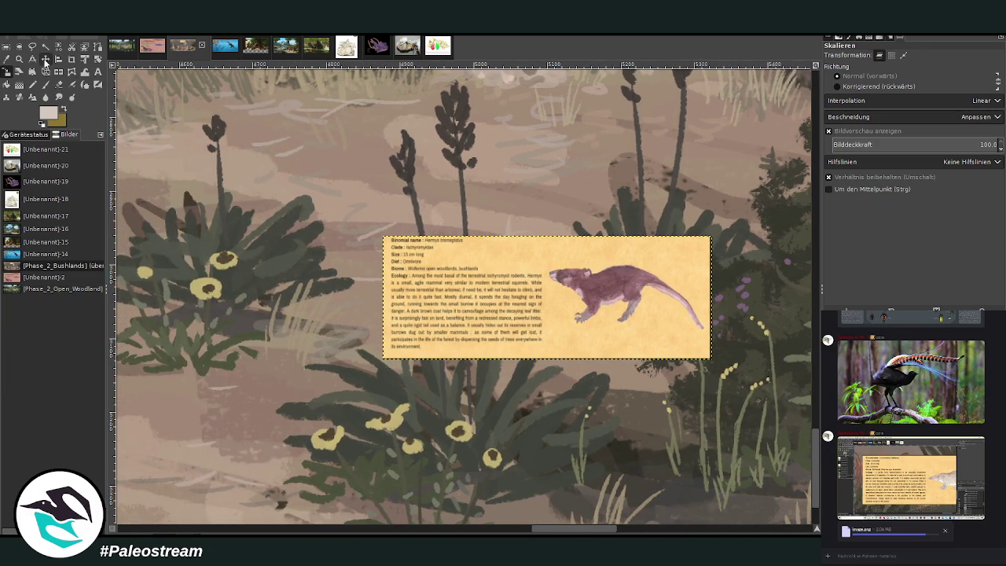
left_click_drag(485, 300, 358, 379)
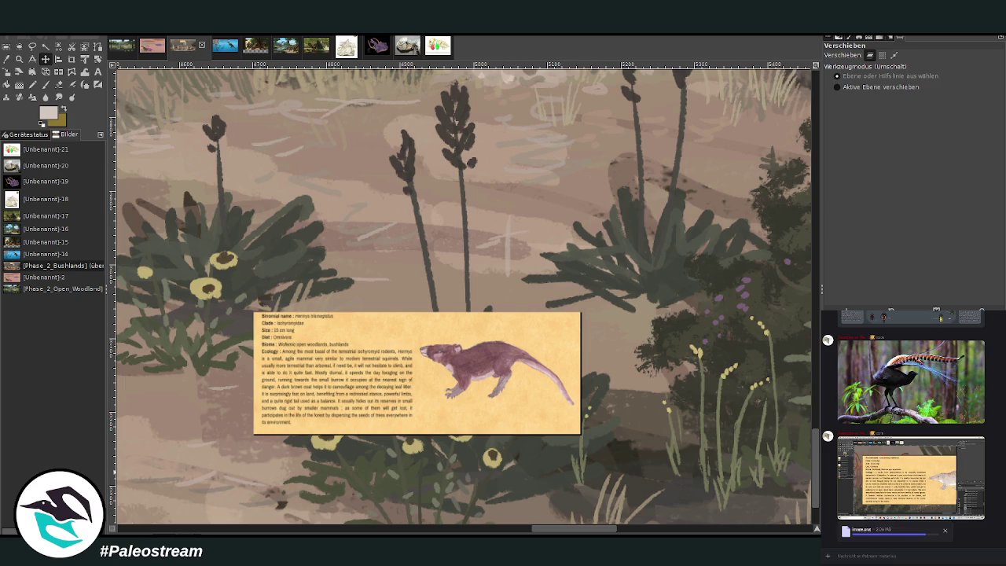
- Sample the rodent's dark purple-brown and set the chalk brush to size 23, opacity 87.7
left_click(6, 59)
left_click(481, 356)
left_click(45, 85)
left_click(804, 248, "ctrl")
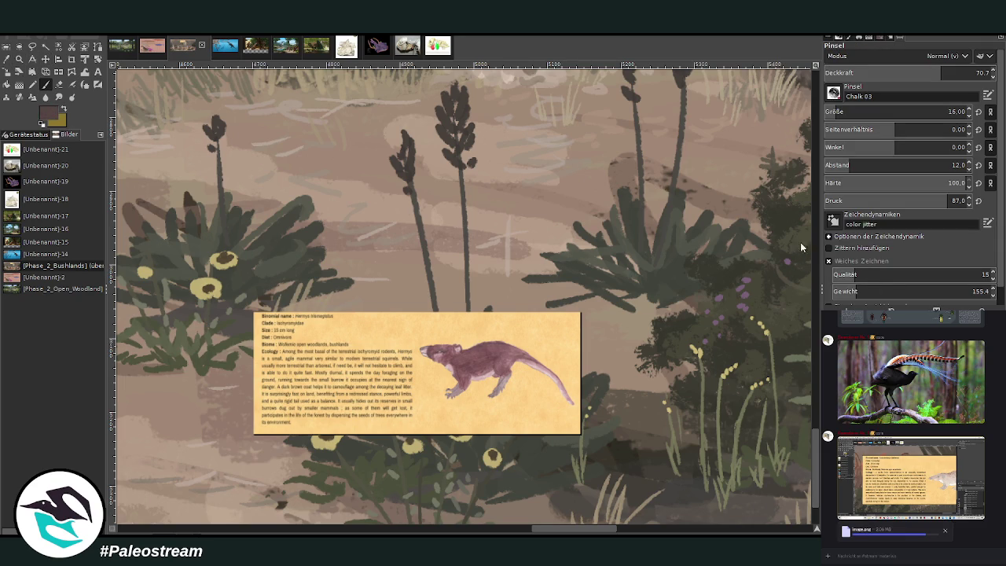
left_click_drag(941, 73, 966, 72)
left_click_drag(947, 112, 955, 112)
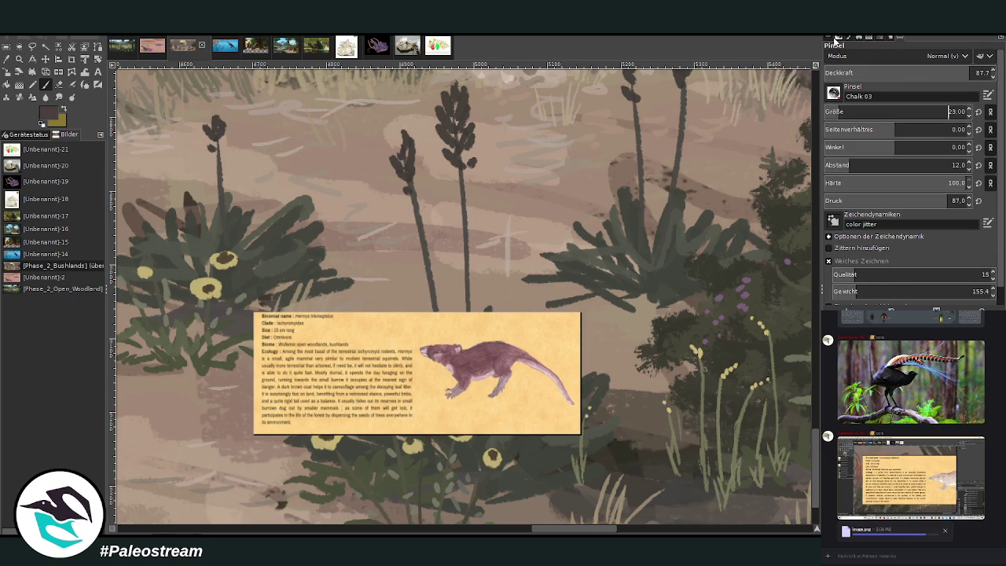
- Paint the small animal's body and head clinging to the tall plant stalk
left_click_drag(469, 184, 457, 256)
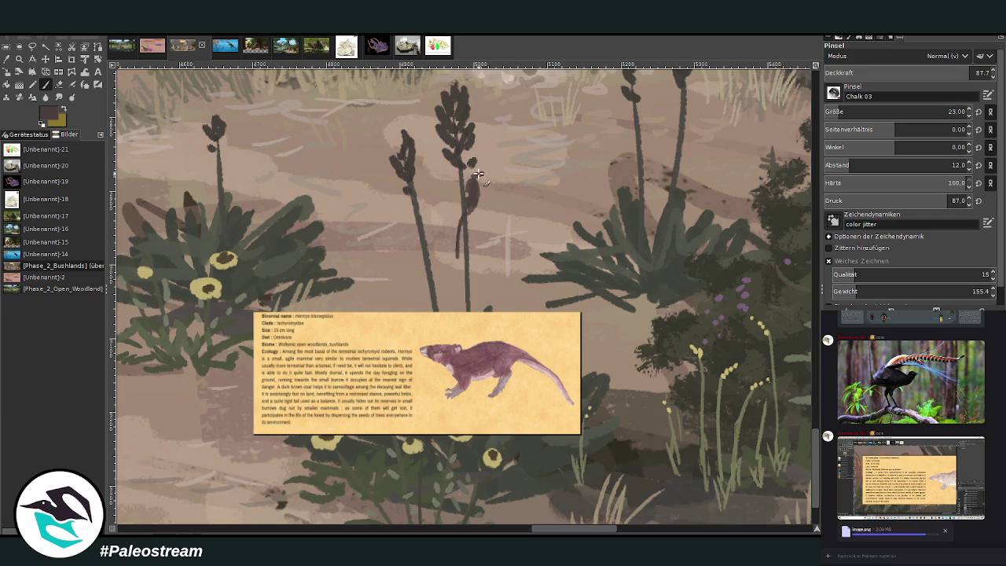
left_click_drag(475, 178, 489, 173)
left_click_drag(477, 195, 470, 216)
left_click(792, 246, "ctrl")
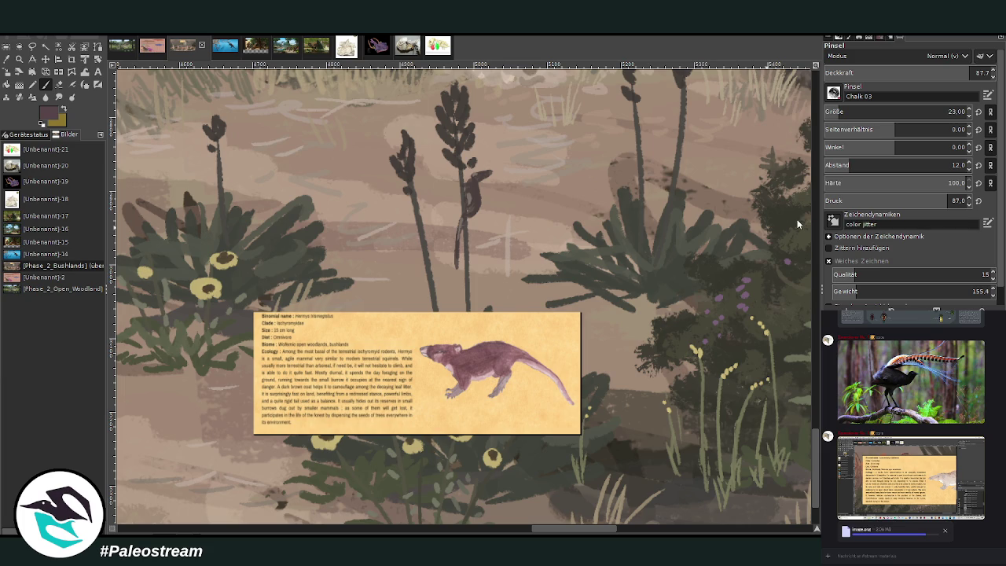
left_click_drag(483, 175, 472, 184)
left_click_drag(478, 195, 467, 205)
left_click_drag(476, 188, 465, 195)
- With a size 9 brush, add darker detail and extend the head in sampled grey-browns
left_click(789, 245, "ctrl")
left_click(789, 247, "ctrl")
left_click(827, 111)
mouse_move(470, 183)
left_mouse_down()
mouse_move(461, 220)
mouse_move(471, 209)
left_mouse_up()
left_click(786, 254, "ctrl")
left_click_drag(485, 172, 481, 178)
left_click(717, 182, "ctrl")
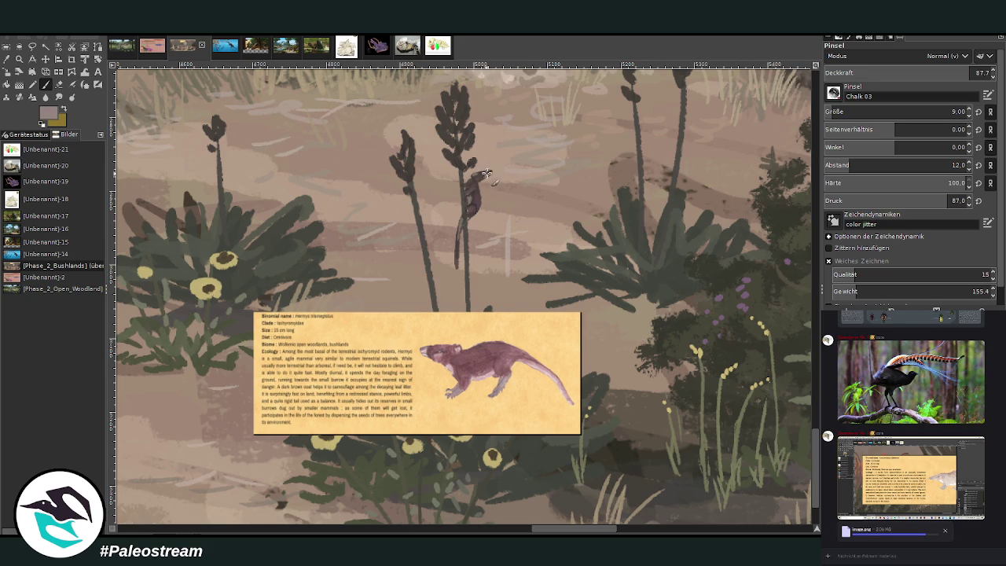
mouse_move(488, 172)
left_mouse_down()
mouse_move(466, 179)
mouse_move(475, 178)
left_mouse_up()
left_click(783, 248, "ctrl")
left_click_drag(466, 205, 469, 224)
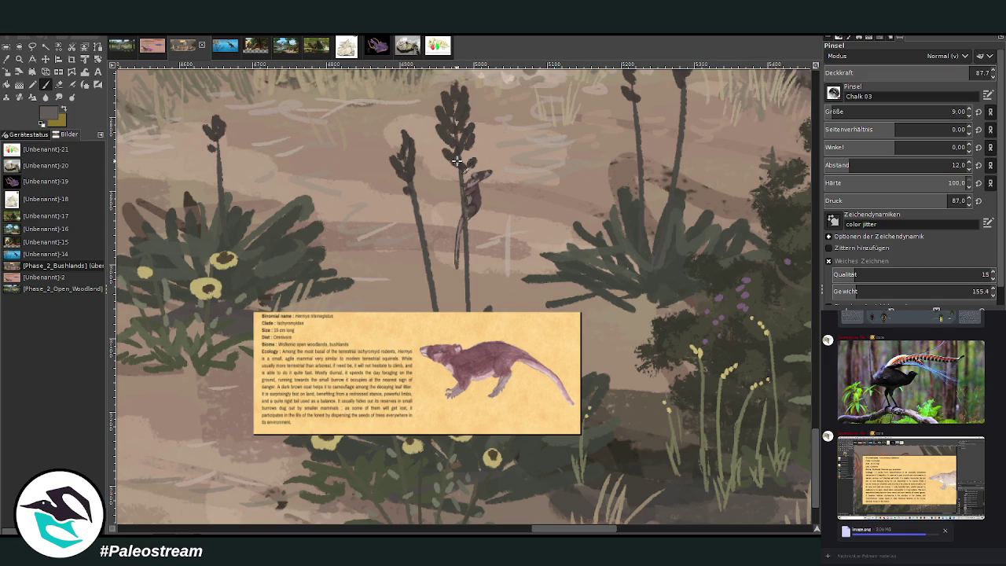
key("minus")
key("minus")
key("minus")
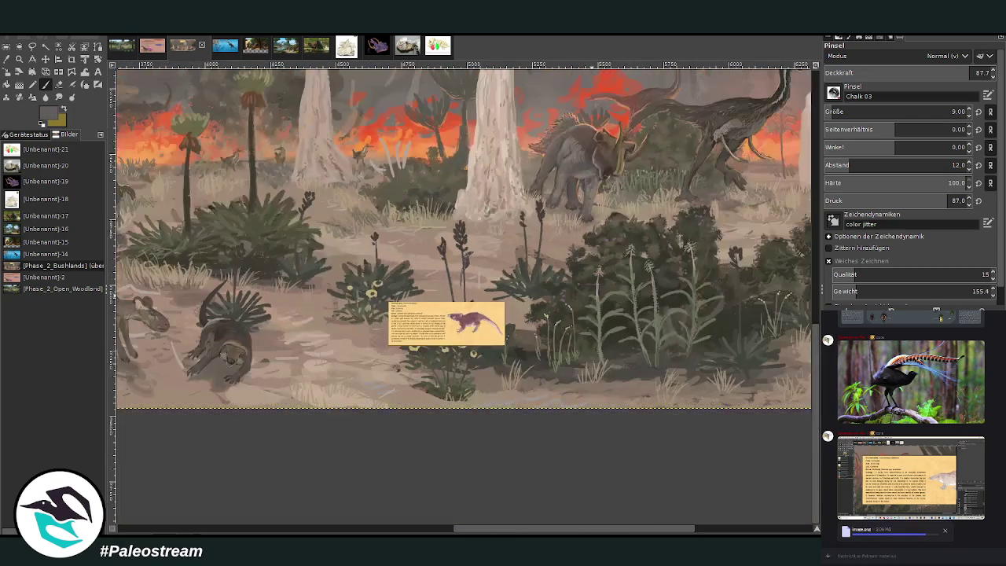
- Zoom out and drag the info card down from the sky to the scene centre
key("minus")
key("minus")
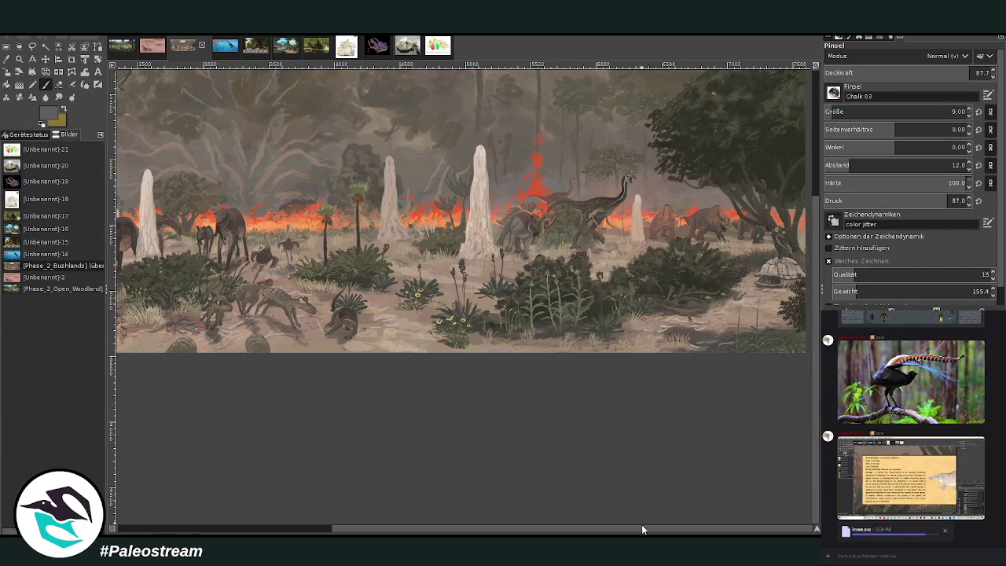
left_click_drag(640, 528, 400, 532)
scroll(802, 347, "up", 3)
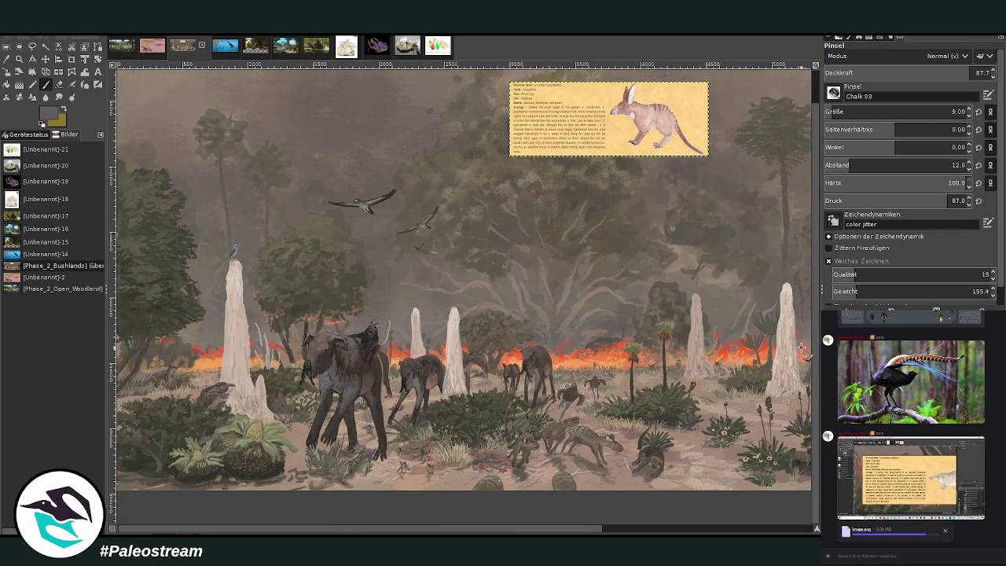
scroll(802, 347, "down", 2, "ctrl")
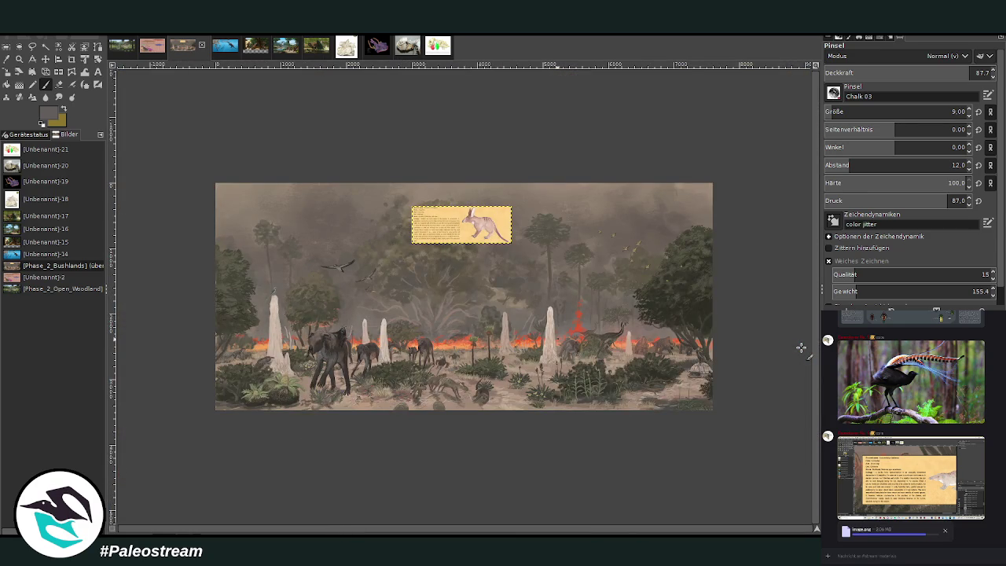
left_click(18, 58)
left_click_drag(423, 181, 584, 411)
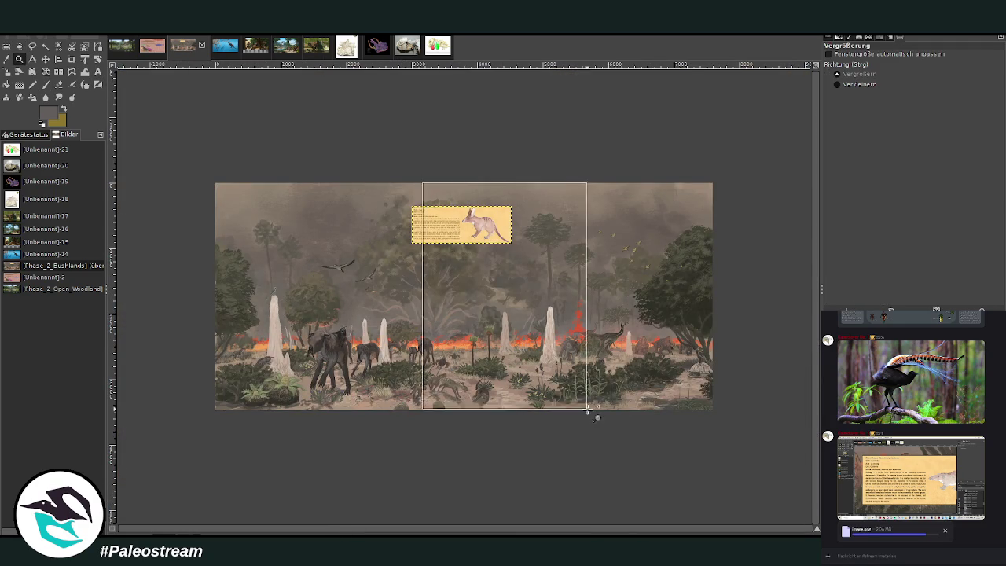
left_click(44, 59)
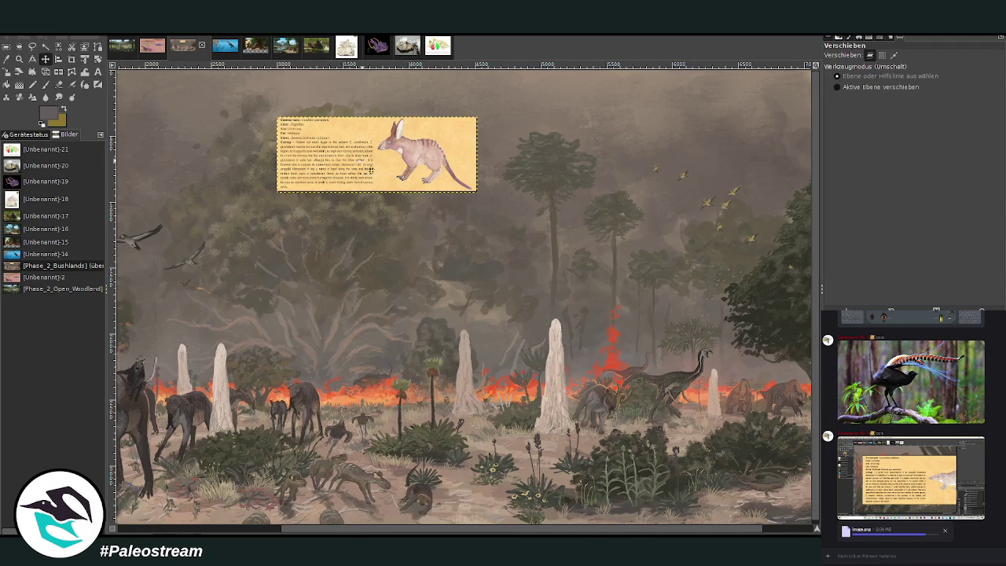
left_click_drag(337, 157, 538, 332)
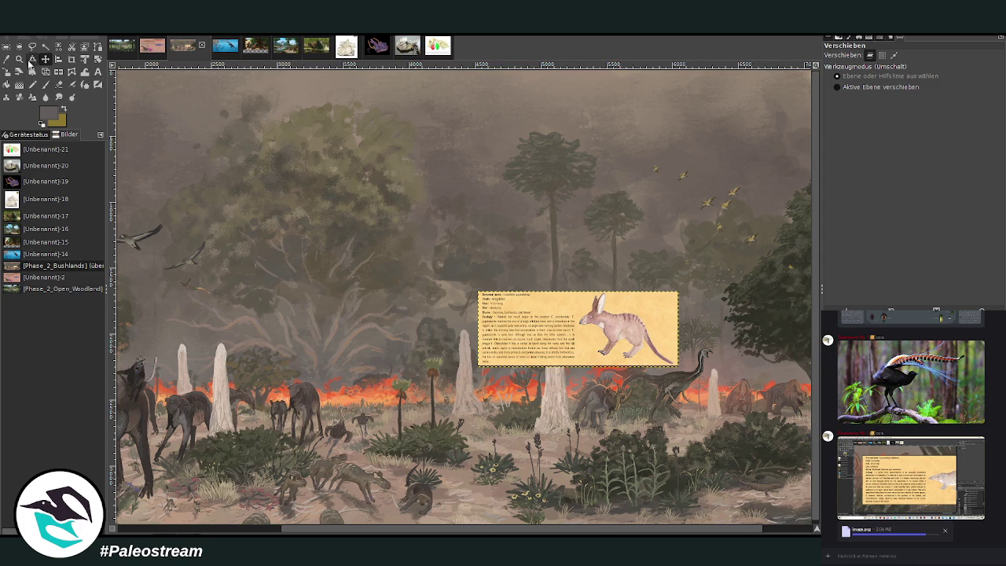
- Zoom in until the info card and the animals below it fill the view
left_click(19, 59)
left_click_drag(513, 265, 623, 425)
left_click_drag(431, 164, 538, 328)
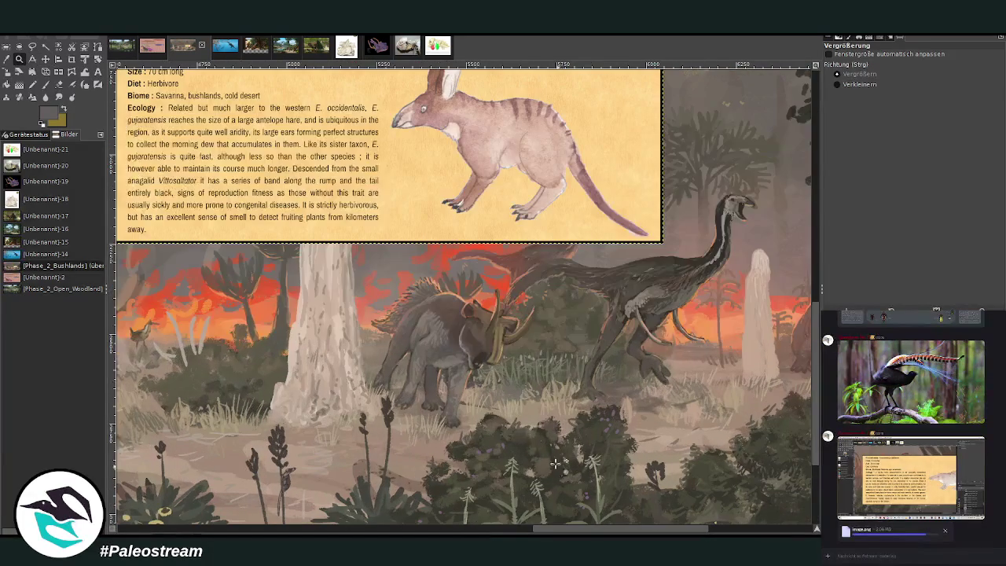
left_click_drag(301, 77, 582, 475)
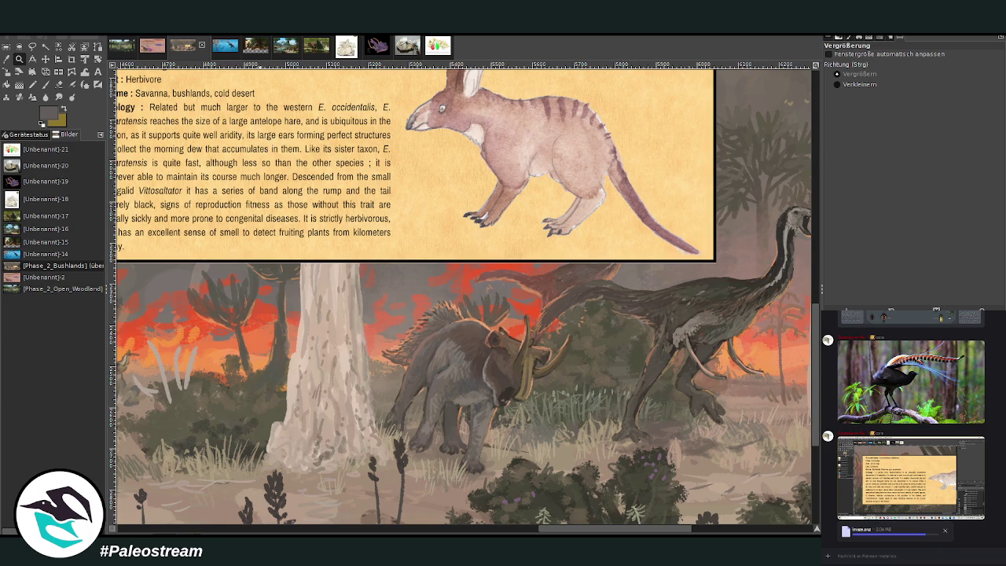
- Pick the theropod's dark grey at brush size 18 and sketch an animal by the triceratops' foot
left_click(46, 84)
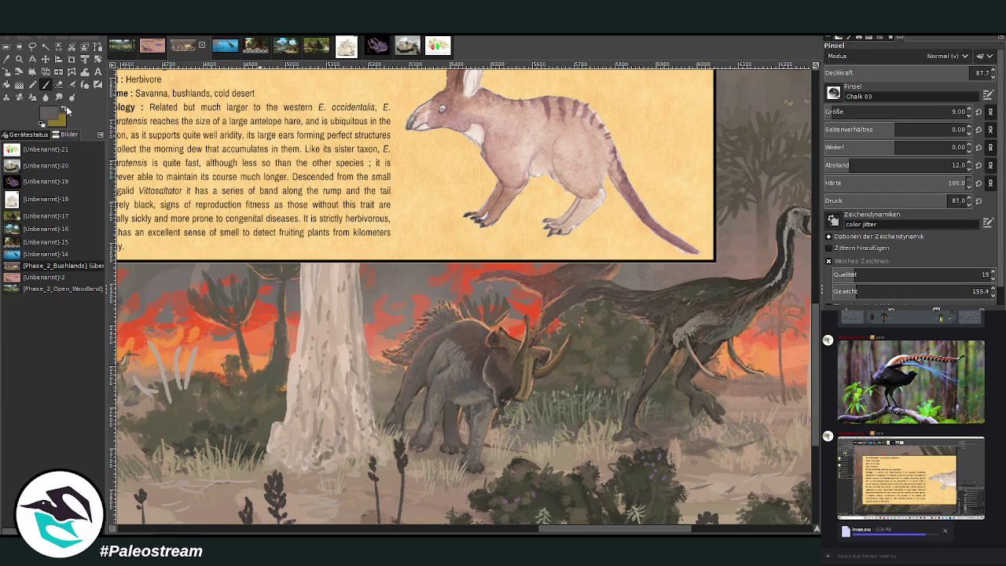
left_click(786, 265, "ctrl")
key("bracketright")
key("bracketright")
key("bracketright")
left_click_drag(818, 401, 815, 429)
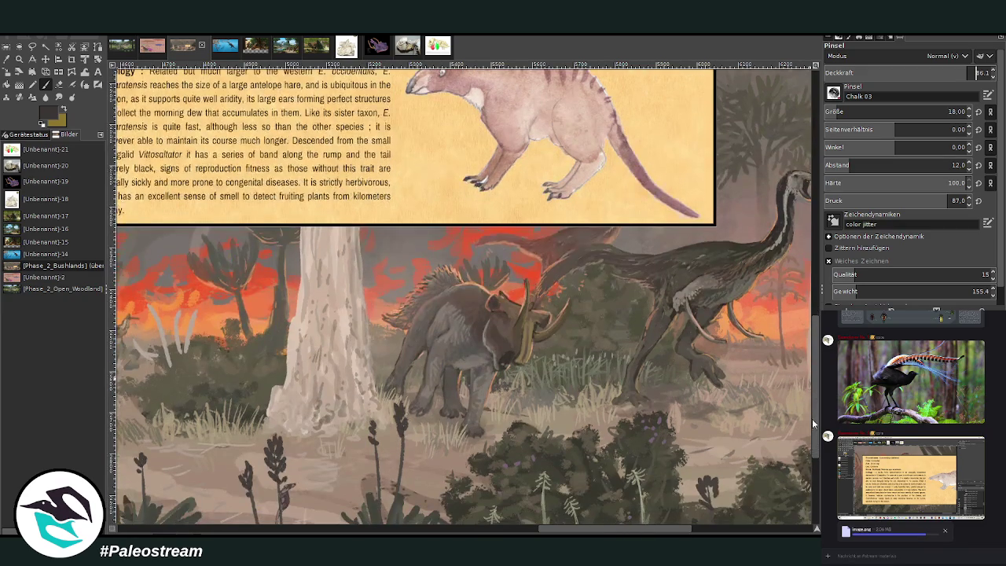
left_click_drag(588, 533, 612, 532)
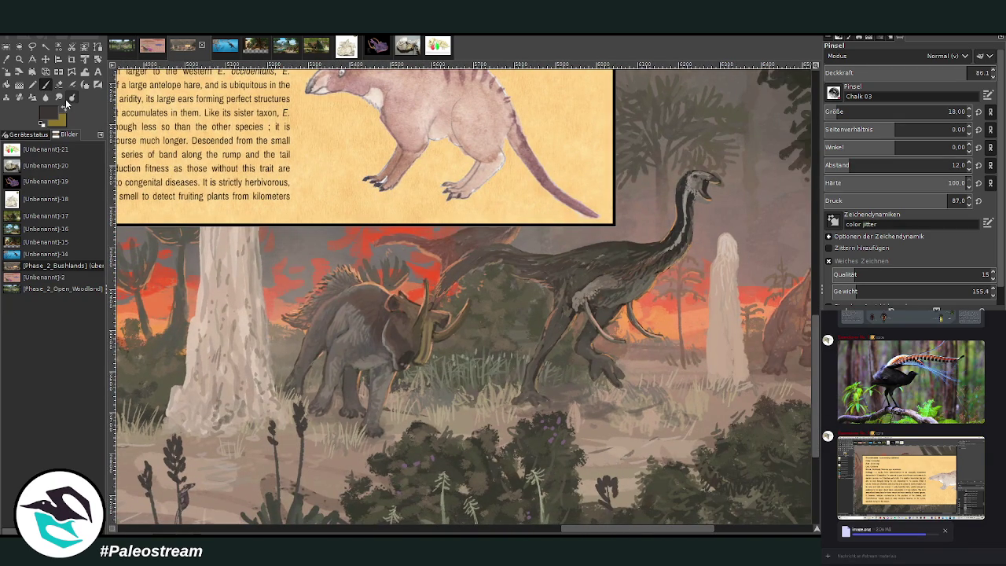
mouse_move(334, 414)
left_mouse_down()
mouse_move(355, 423)
mouse_move(331, 435)
mouse_move(329, 424)
mouse_move(344, 475)
mouse_move(345, 450)
mouse_move(358, 444)
mouse_move(347, 391)
mouse_move(355, 433)
left_mouse_up()
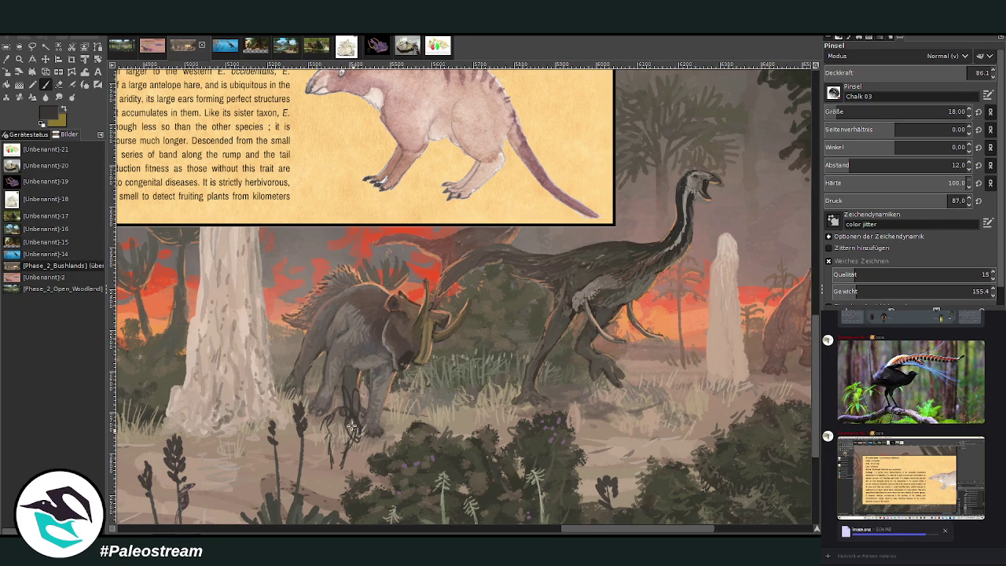
- Sketch a second animal below the theropod and add a stroke to the left sketch
mouse_move(595, 418)
left_mouse_down()
mouse_move(626, 453)
mouse_move(638, 449)
mouse_move(583, 448)
left_mouse_up()
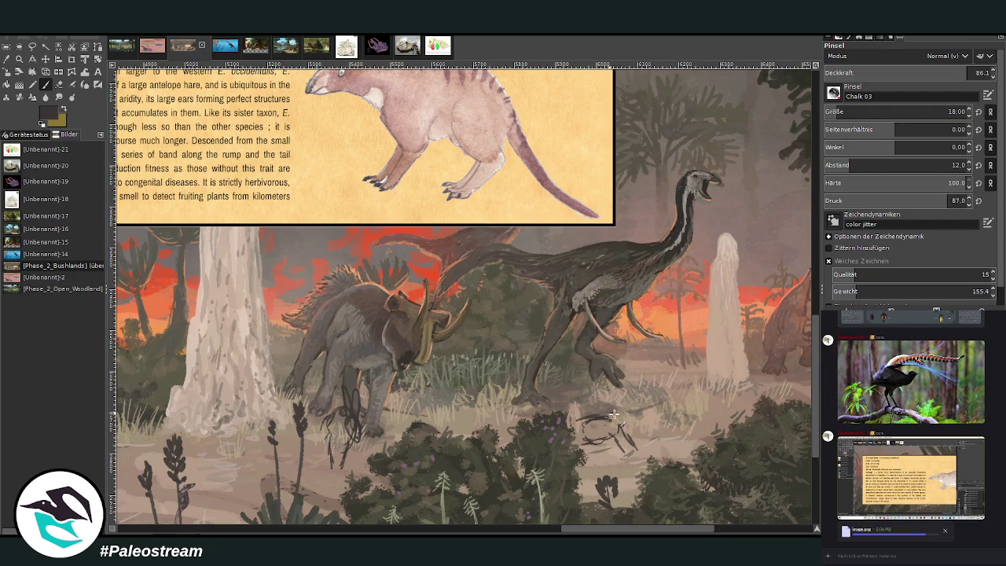
mouse_move(629, 414)
left_mouse_down()
mouse_move(643, 433)
mouse_move(626, 438)
mouse_move(614, 393)
mouse_move(627, 396)
mouse_move(629, 418)
mouse_move(613, 417)
mouse_move(632, 461)
mouse_move(619, 433)
left_mouse_up()
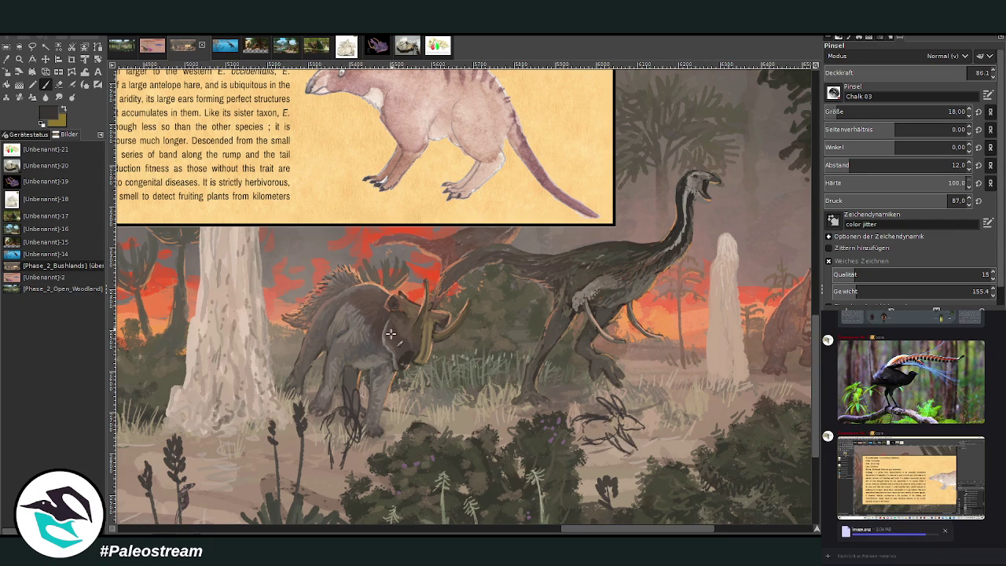
scroll(815, 432, "up", 2)
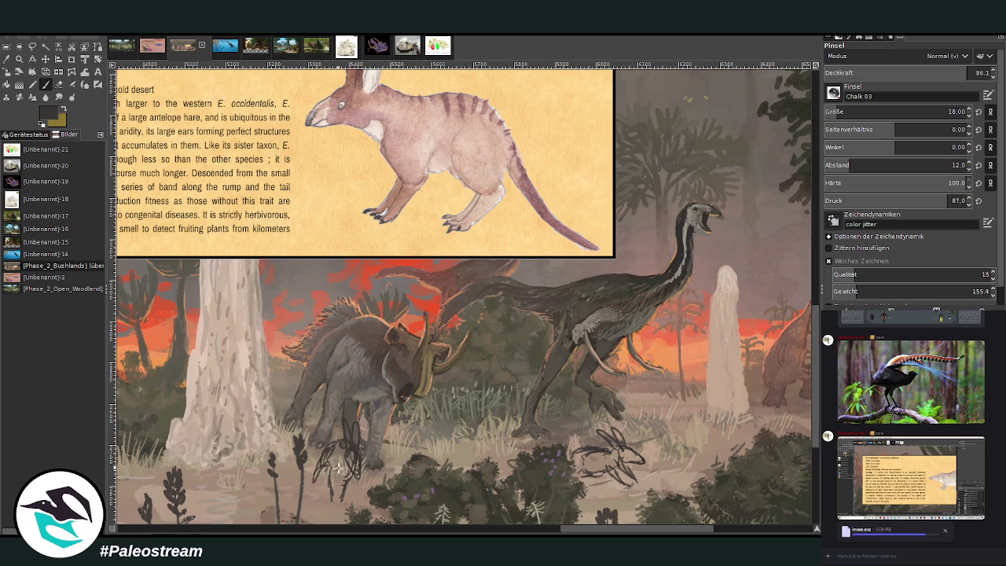
mouse_move(339, 468)
left_mouse_down()
mouse_move(334, 500)
mouse_move(349, 512)
mouse_move(320, 412)
mouse_move(328, 444)
left_mouse_up()
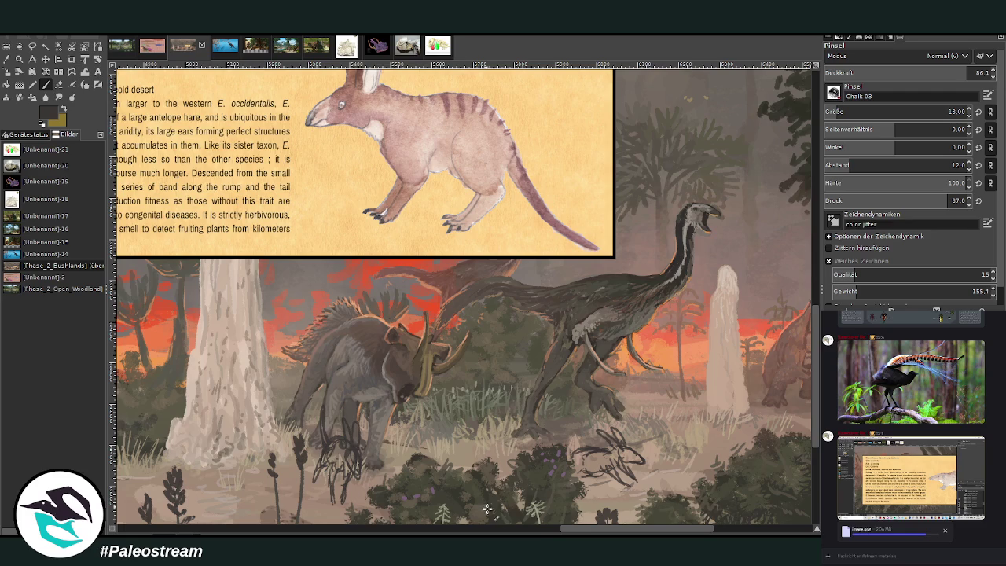
scroll(587, 532, "left", 2)
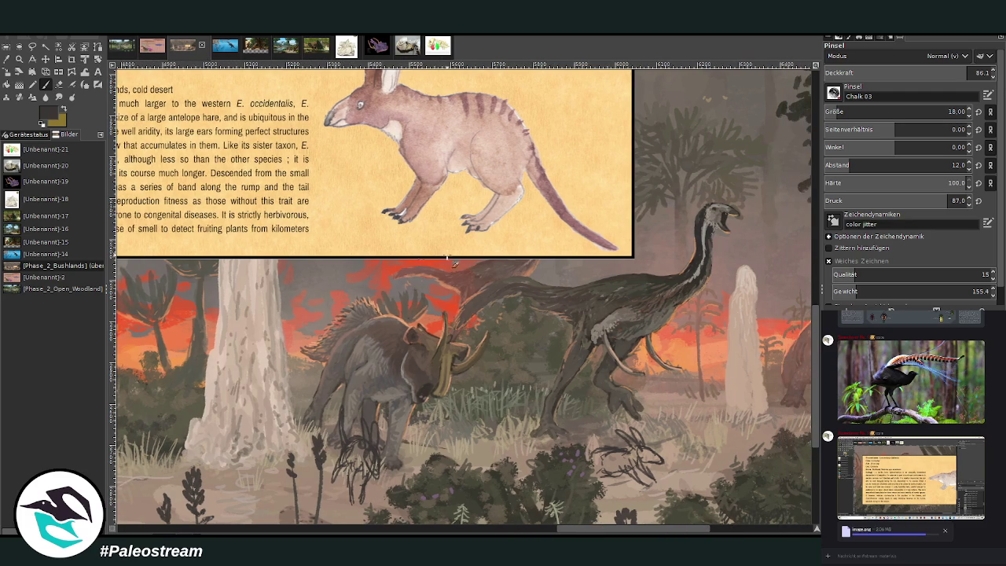
scroll(774, 450, "down", 1)
scroll(774, 449, "down", 1)
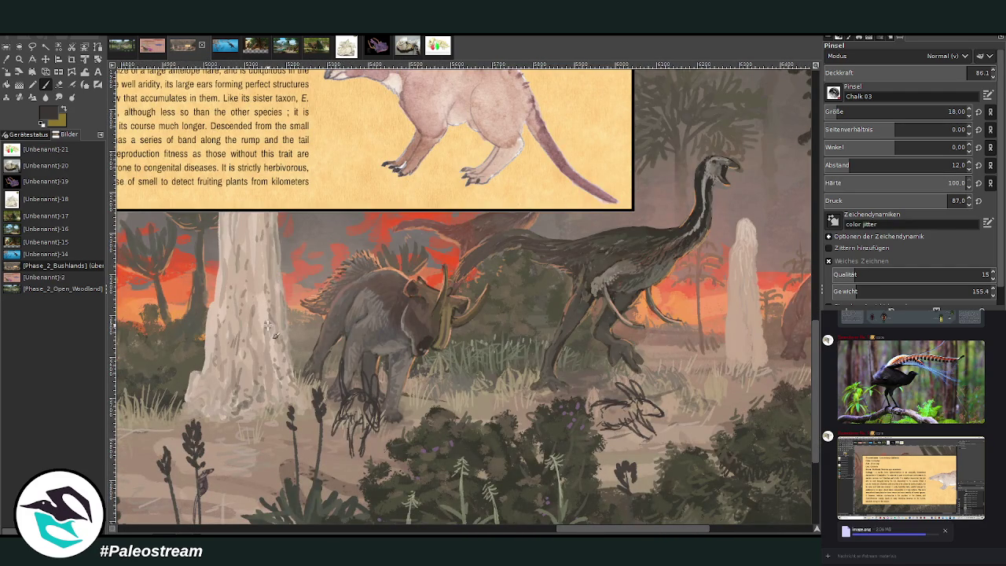
scroll(268, 324, "down", 1, "ctrl")
scroll(268, 324, "down", 1, "ctrl")
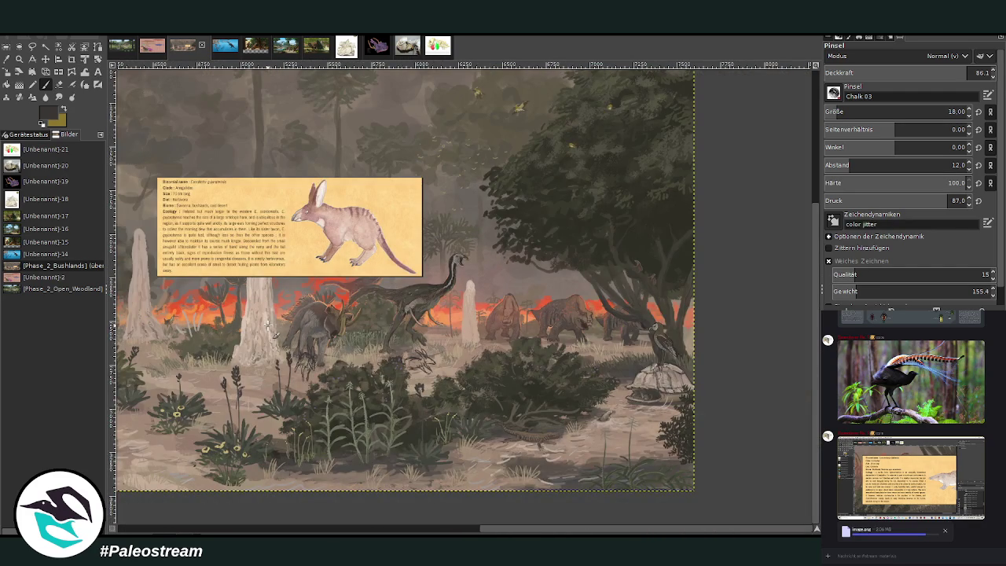
- Redraw the left animal's ears and sketch its leg
key("z")
left_click_drag(288, 277, 466, 425)
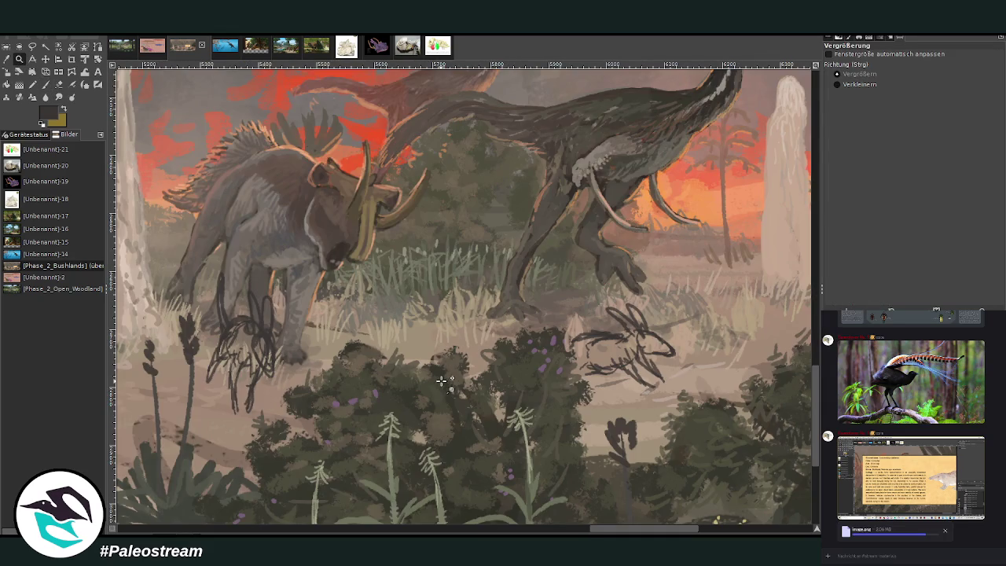
key("p")
mouse_move(378, 339)
left_mouse_down()
mouse_move(404, 355)
mouse_move(378, 353)
left_mouse_up()
key("ctrl+z")
key("ctrl+z")
key("ctrl+z")
left_click_drag(388, 348, 394, 357)
key("ctrl+z")
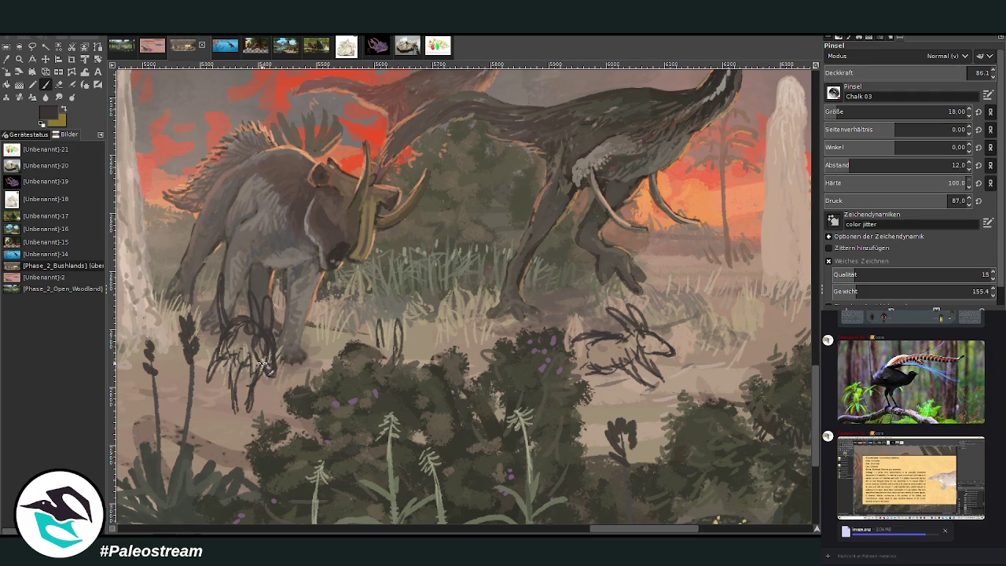
left_click_drag(246, 384, 233, 362)
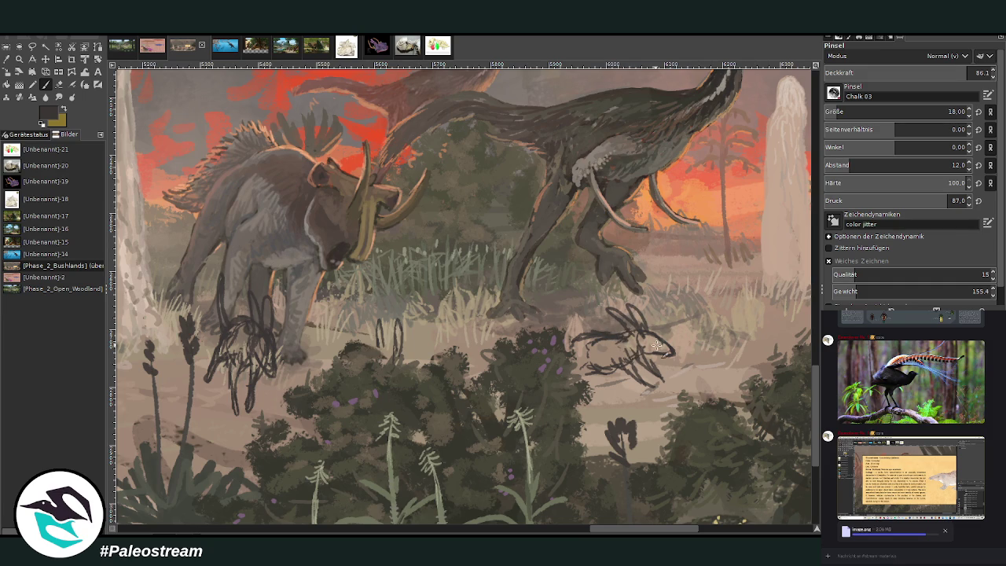
scroll(814, 398, "up", 3)
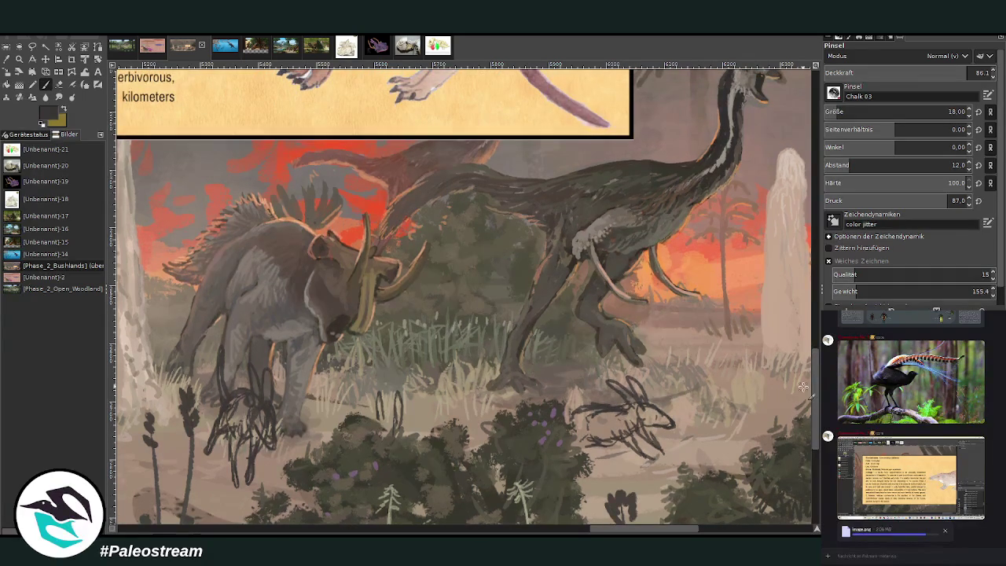
scroll(803, 386, "down", 1)
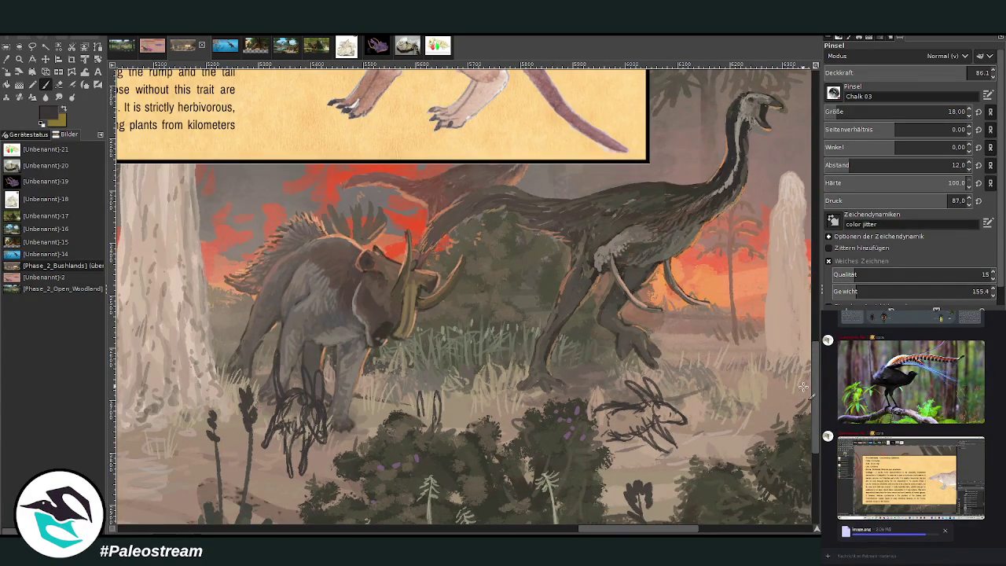
- Move the species info card over the scene and scale it down to 866×325 px
left_click(44, 59)
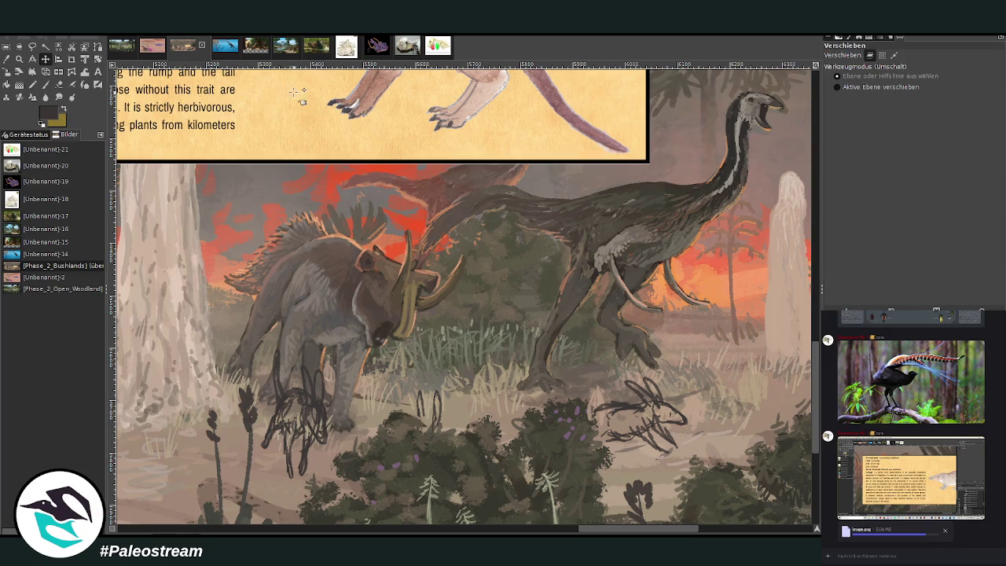
left_click_drag(292, 86, 458, 191)
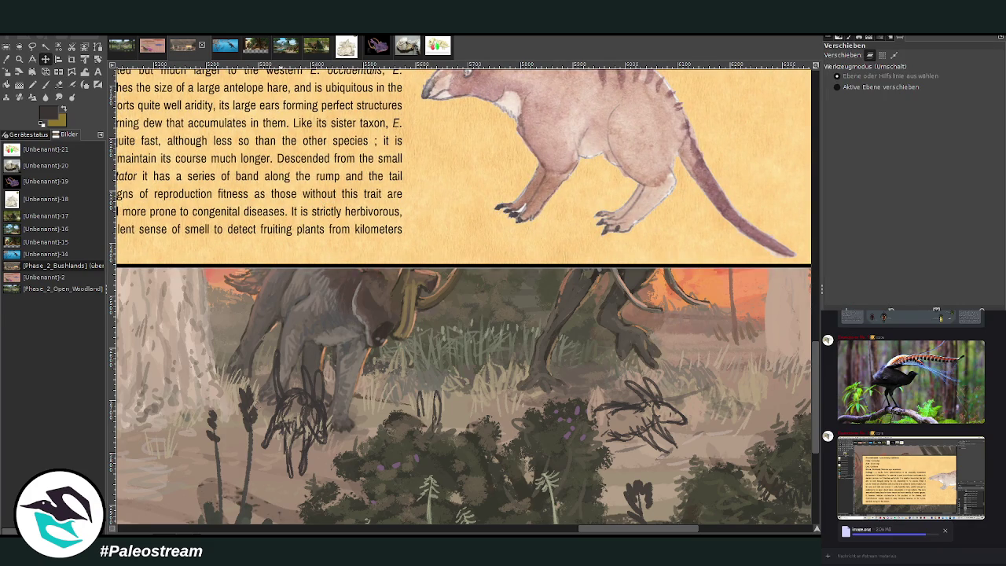
left_click(45, 84)
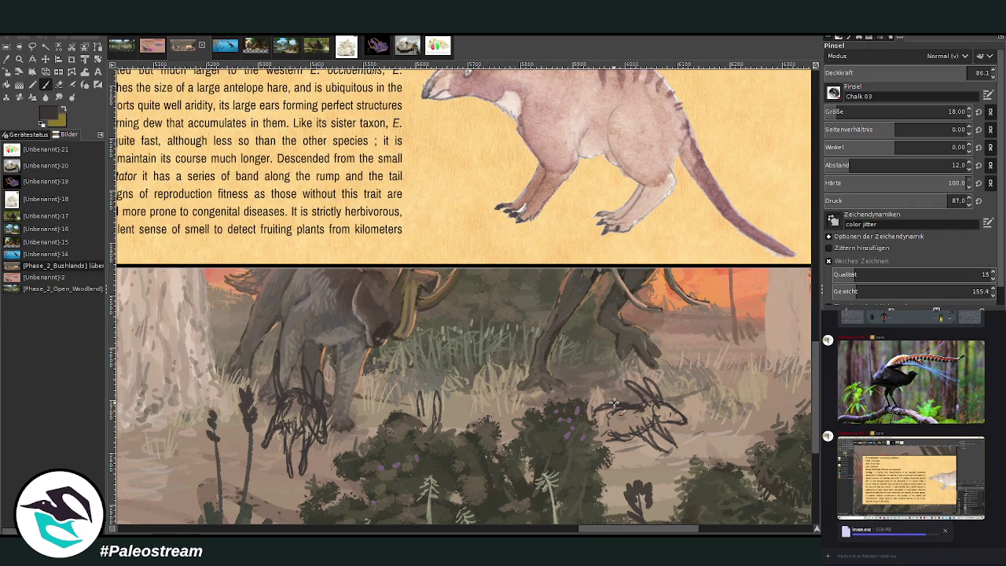
key("shift+e")
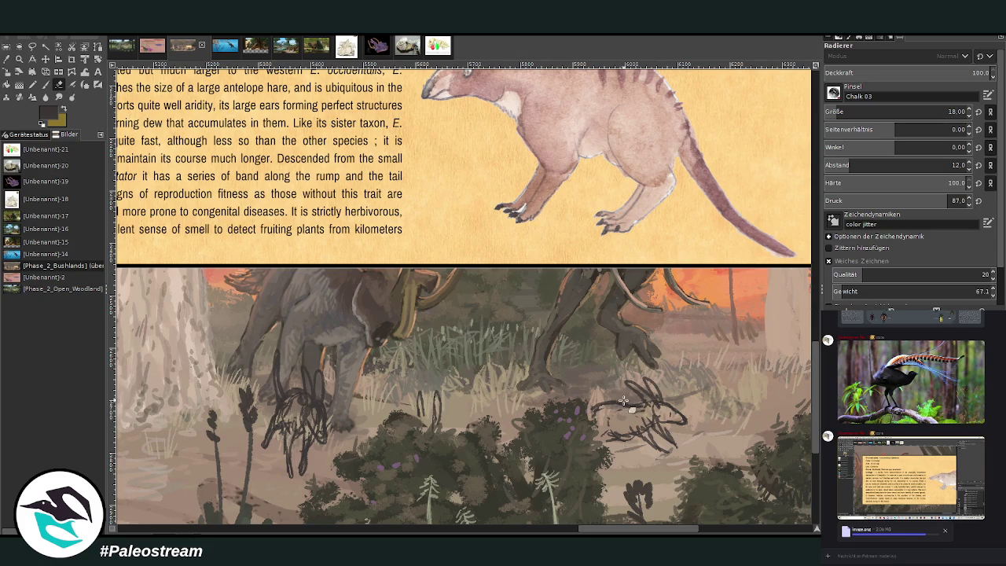
left_click(6, 72)
mouse_move(305, 141)
left_mouse_down()
mouse_move(488, 201)
mouse_move(490, 303)
left_mouse_up()
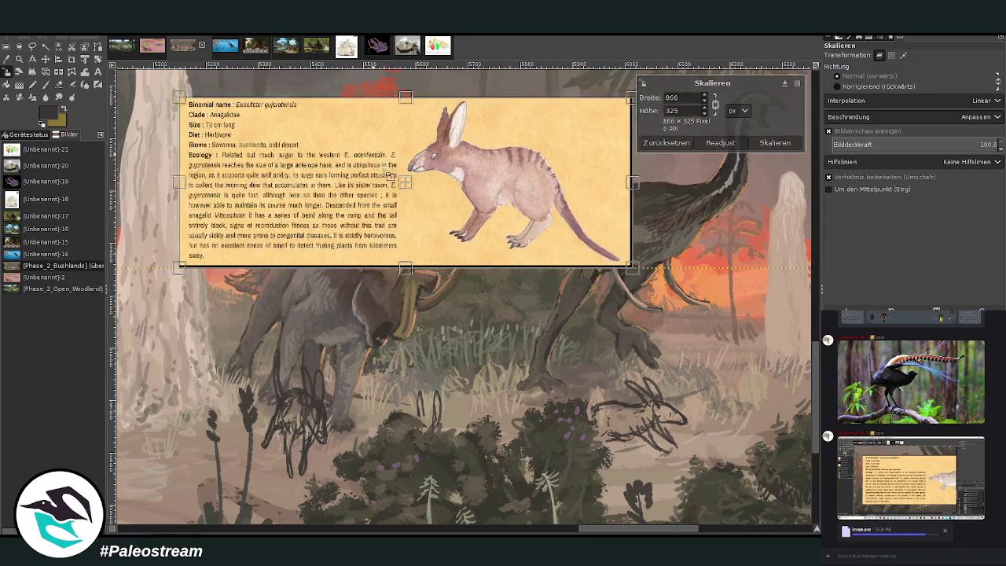
left_click(774, 143)
- Take the card animal's pinkish tone as the paint colour
key("z")
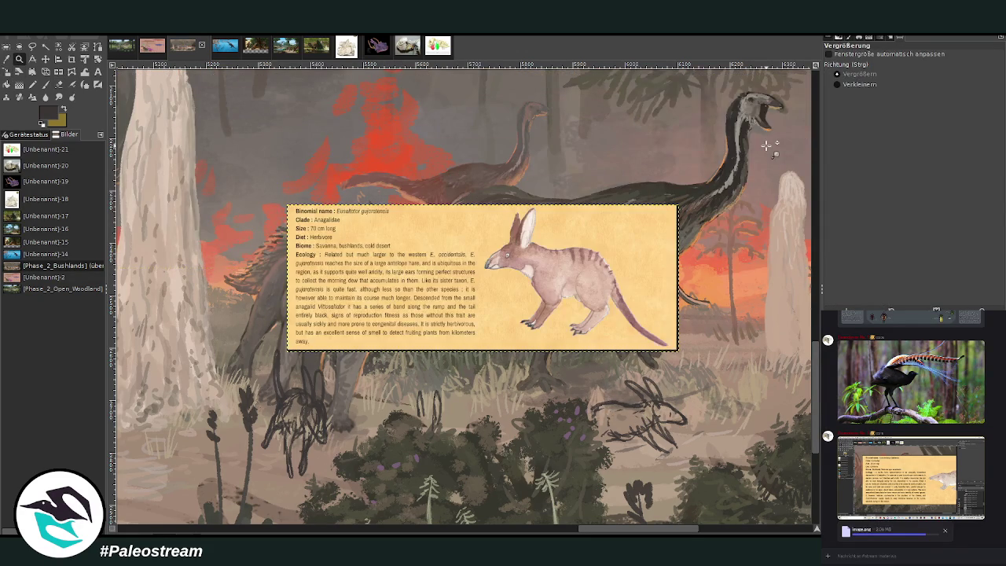
key("o")
left_click(550, 275)
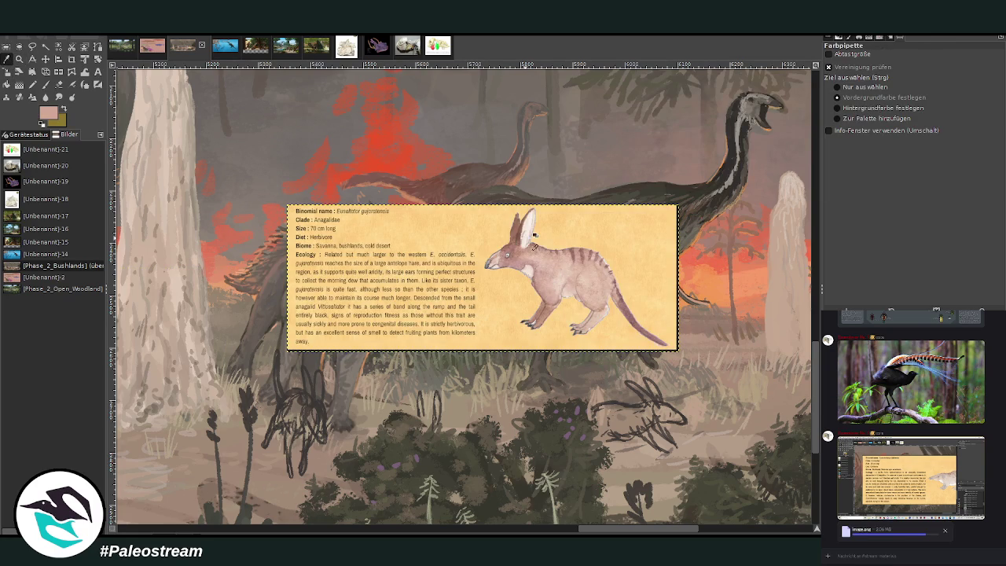
left_click(46, 86)
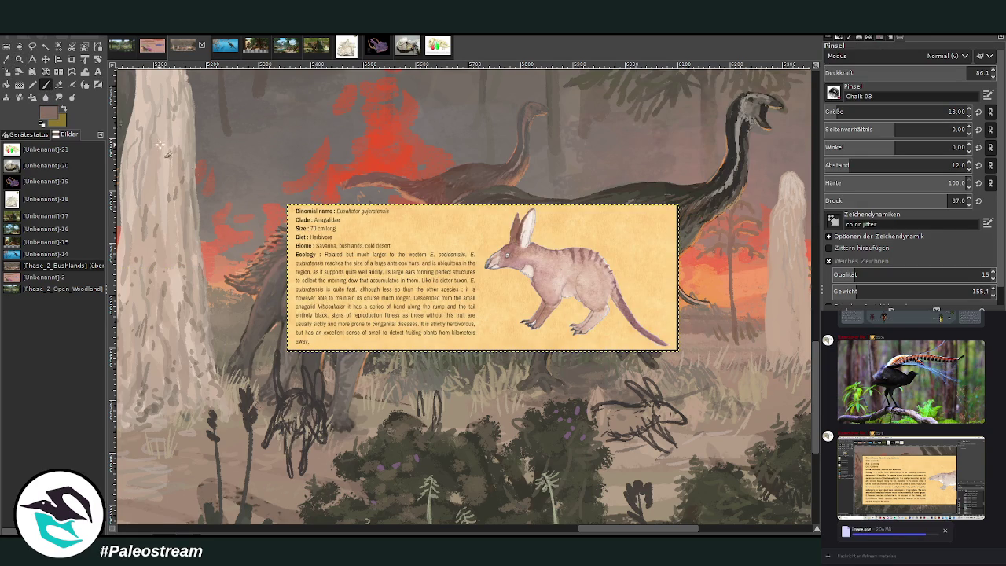
- Deselect all and fill both animal sketches with mauve-pink chalk, using a smaller brush for the right one
key("ctrl+shift+a")
left_click_drag(306, 410, 280, 425)
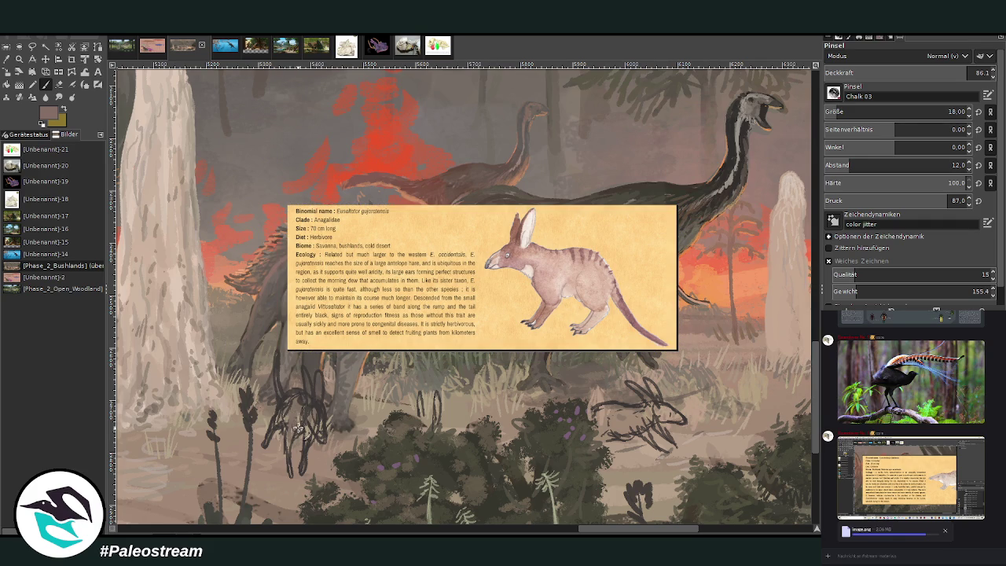
mouse_move(281, 425)
left_mouse_down()
mouse_move(290, 399)
mouse_move(321, 401)
left_mouse_up()
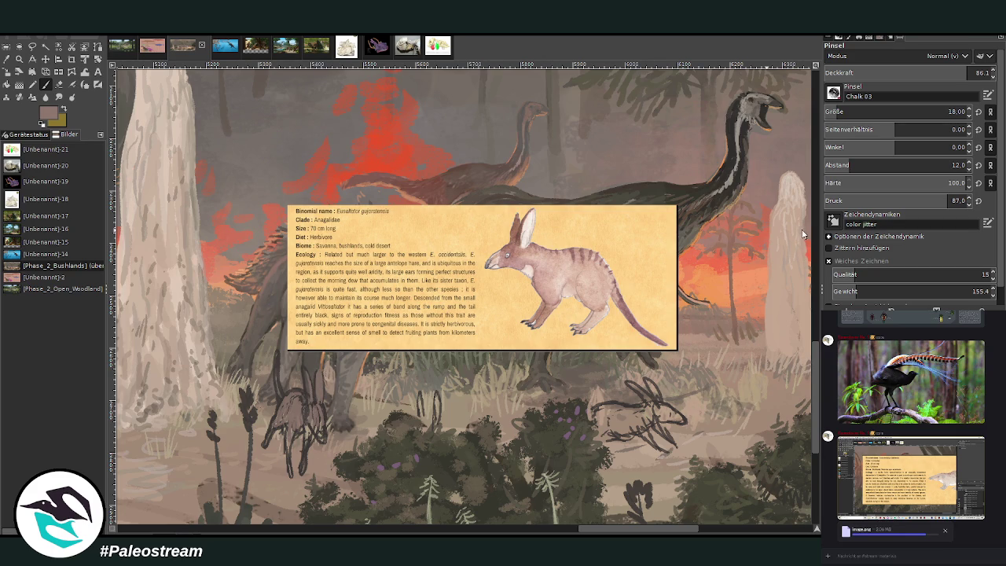
key("bracketleft")
key("bracketleft")
key("bracketleft")
mouse_move(642, 431)
left_mouse_down()
mouse_move(654, 442)
mouse_move(634, 418)
mouse_move(602, 436)
mouse_move(613, 416)
mouse_move(640, 418)
mouse_move(599, 435)
left_mouse_up()
left_click(59, 85)
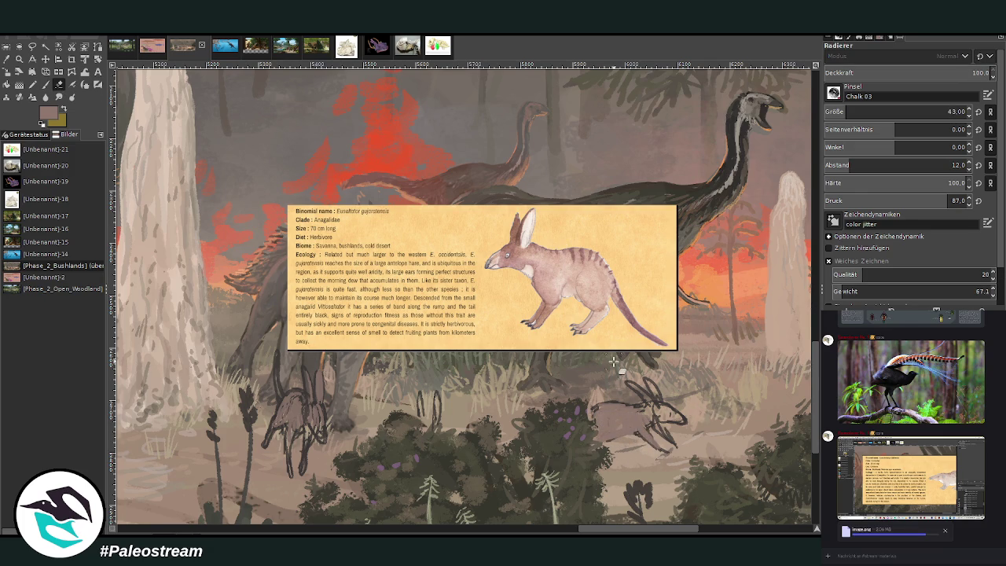
left_click(46, 84)
left_click(797, 240, "ctrl")
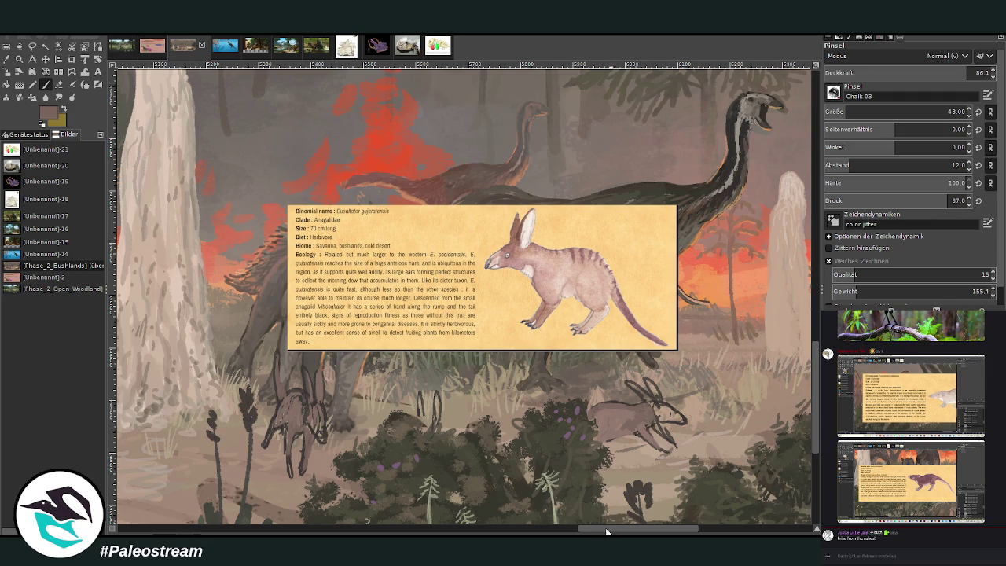
- Shade the small hare's head, then set brush opacity to 71.9 and size 23
scroll(607, 530, "right", 3)
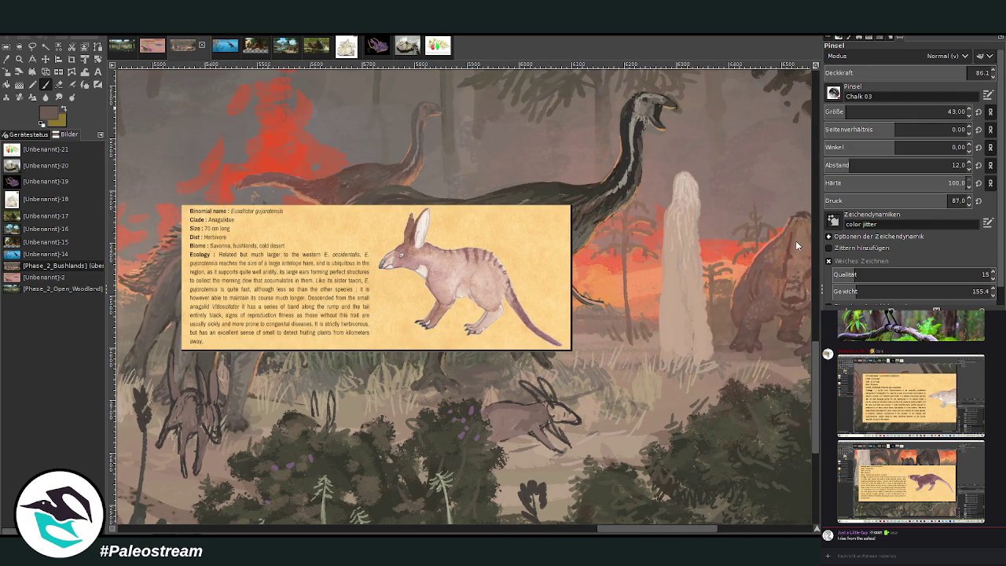
left_click_drag(563, 410, 557, 406)
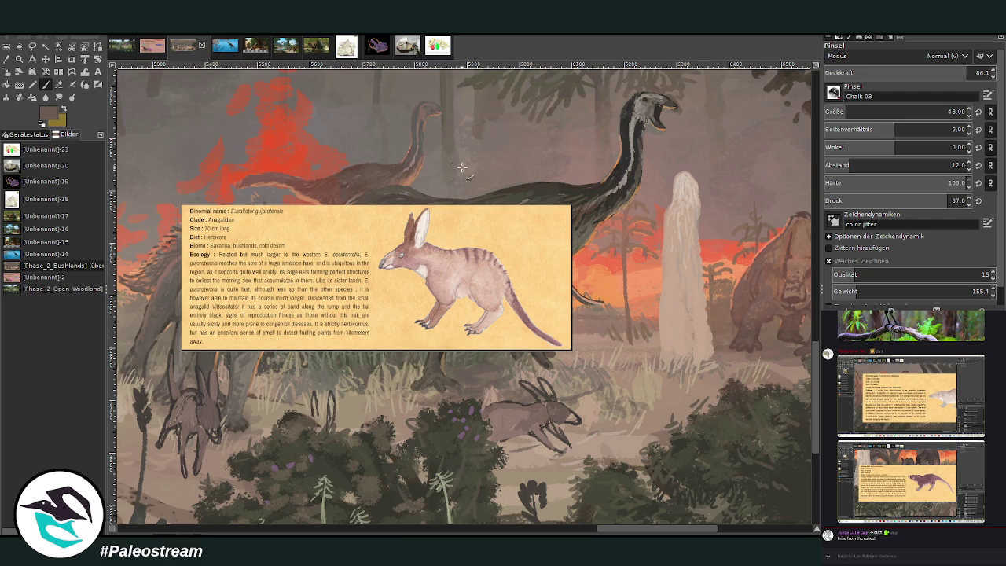
left_click(794, 249, "ctrl")
left_click(957, 72)
type("6")
key("Return")
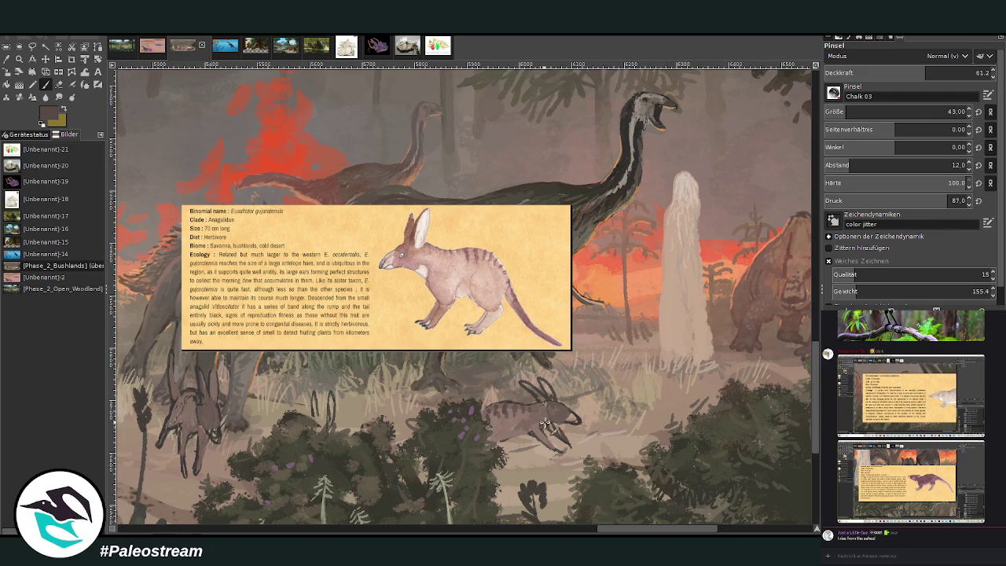
left_click(943, 72)
left_click(839, 112)
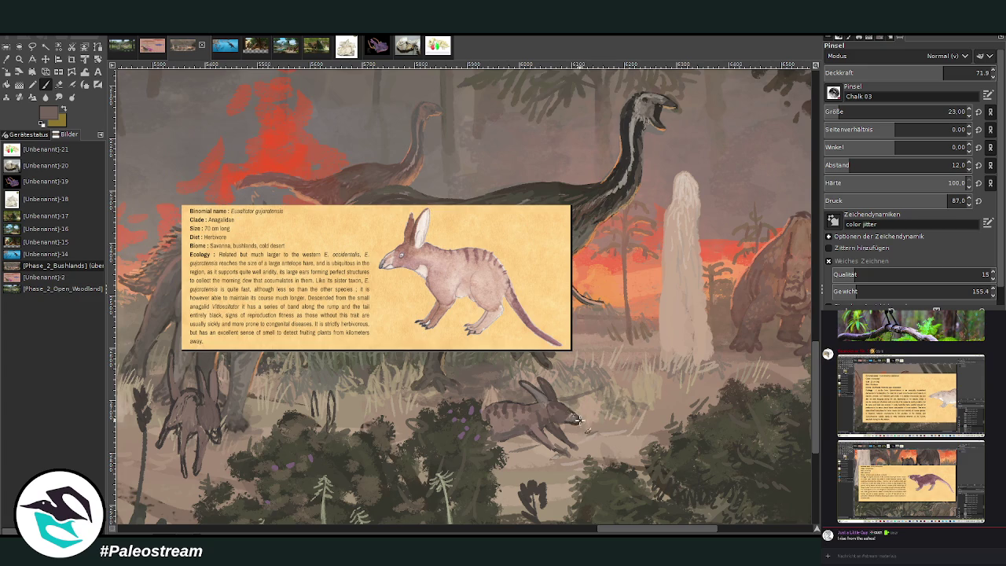
- Paint a dark grass-stalk stroke, then repaint the lower-left rabbit's neck at about 55 opacity
left_click(793, 243, "ctrl")
left_click(957, 73)
left_click_drag(330, 396, 335, 424)
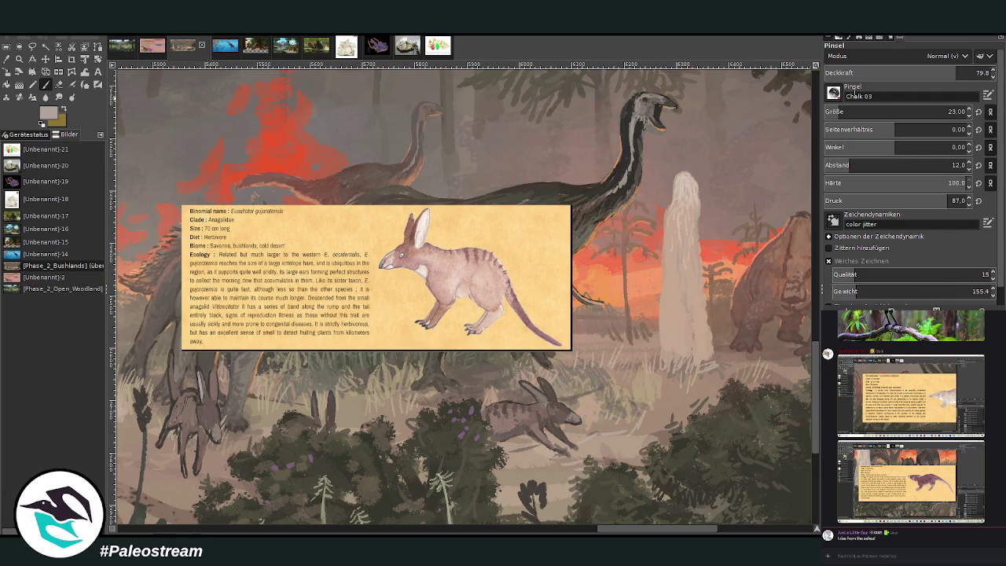
left_click_drag(916, 70, 873, 63)
mouse_move(205, 397)
left_mouse_down()
mouse_move(209, 415)
mouse_move(201, 401)
left_mouse_up()
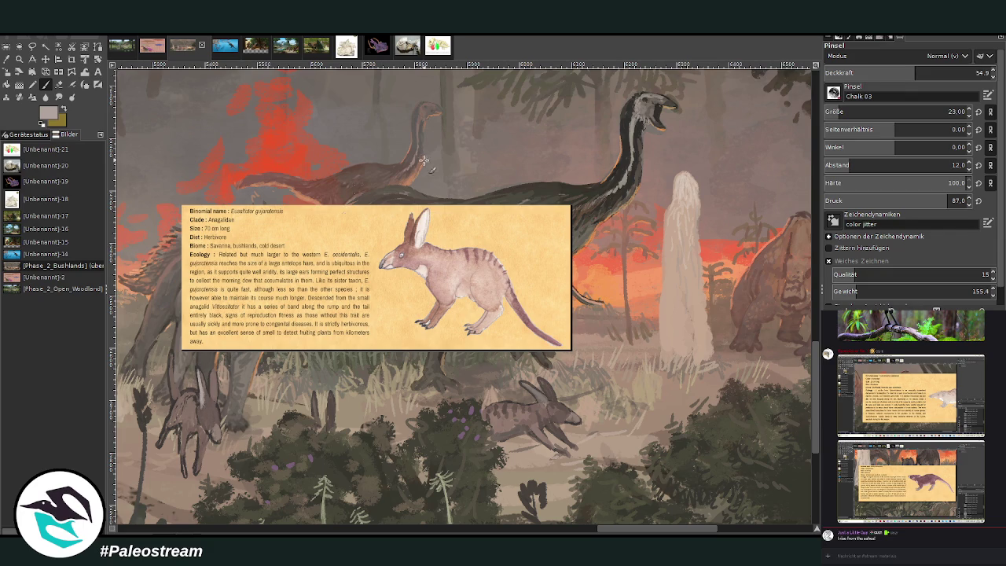
left_click(6, 59)
- Sample browns and greys from the animals and darken the lower-left rabbit's chest
left_click(211, 418)
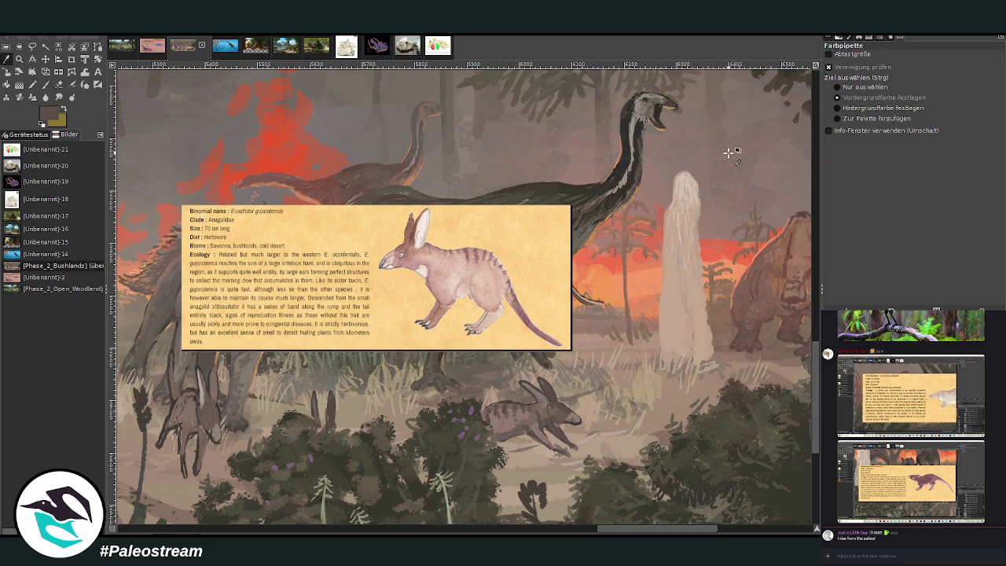
left_click(46, 84)
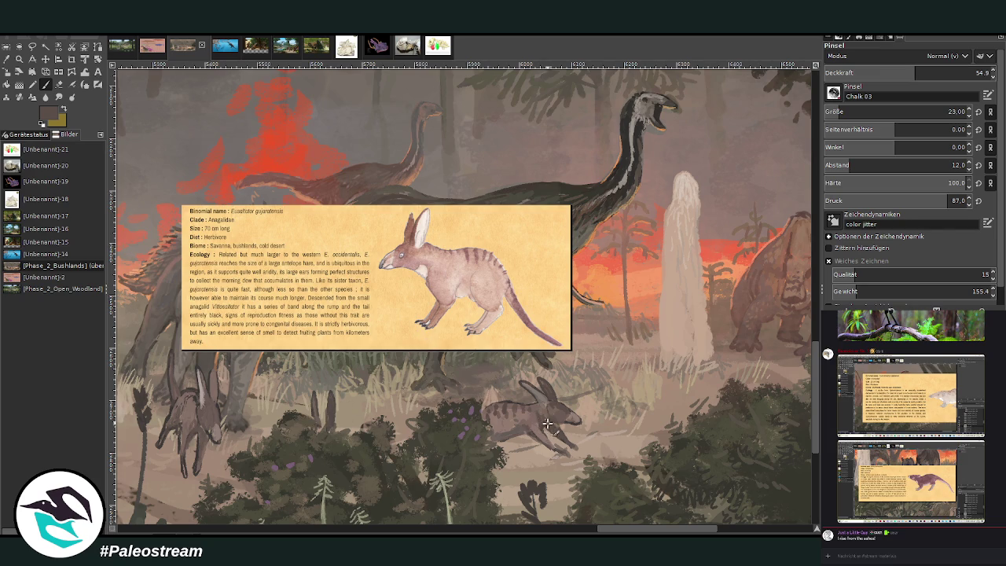
left_click(792, 257, "ctrl")
left_click(791, 262, "ctrl")
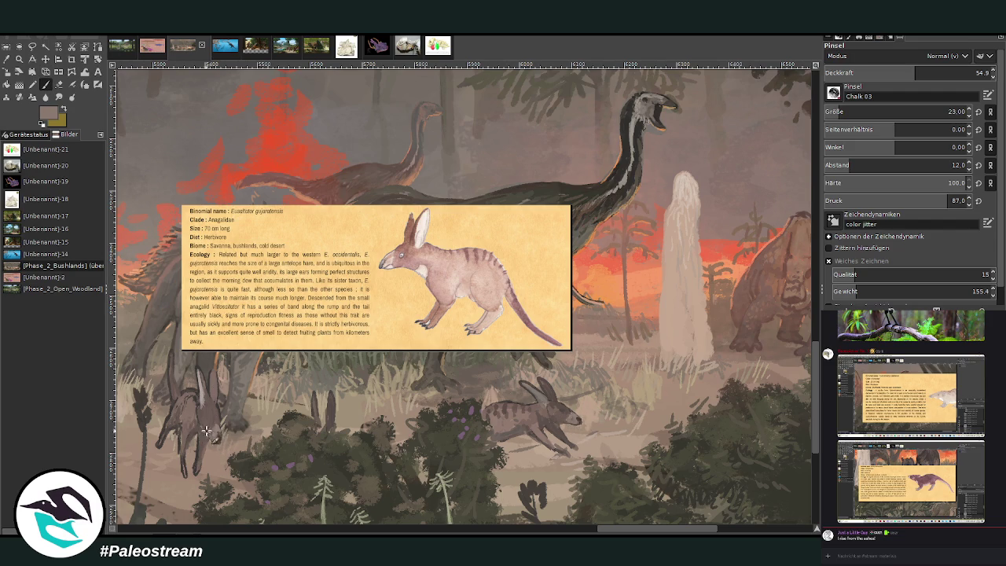
left_click(795, 239, "ctrl")
left_click(791, 238, "ctrl")
left_click(785, 236, "ctrl")
left_click(766, 244, "ctrl")
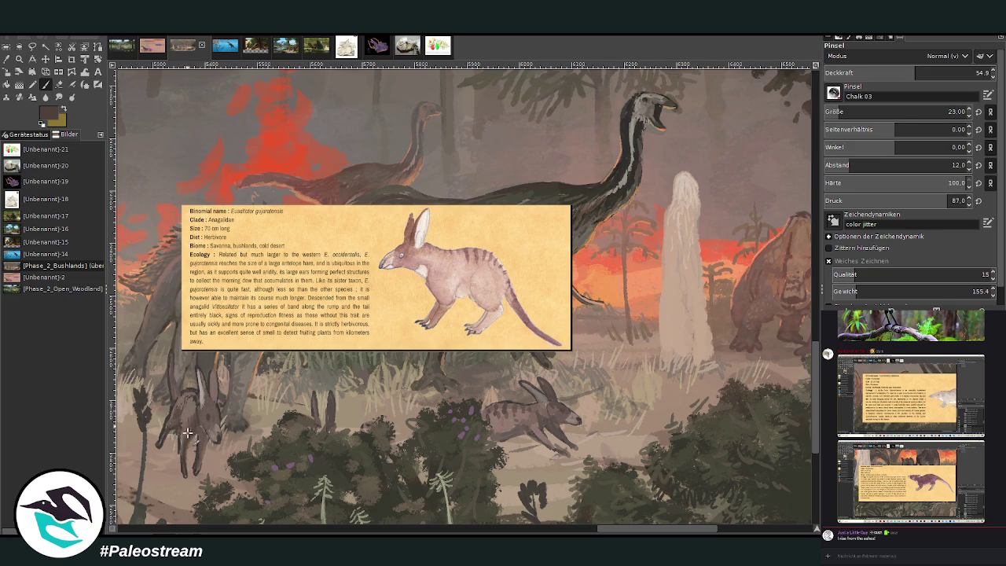
left_click_drag(199, 426, 207, 436)
- Hatch light chalk strokes over the rabbit's body in a sampled canvas colour
key("o")
left_click(796, 234)
left_click(44, 84)
mouse_move(193, 397)
left_mouse_down()
mouse_move(191, 416)
mouse_move(192, 371)
mouse_move(190, 404)
mouse_move(193, 396)
mouse_move(184, 397)
mouse_move(196, 393)
mouse_move(192, 408)
mouse_move(177, 396)
mouse_move(194, 401)
left_mouse_up()
left_click(800, 244, "ctrl")
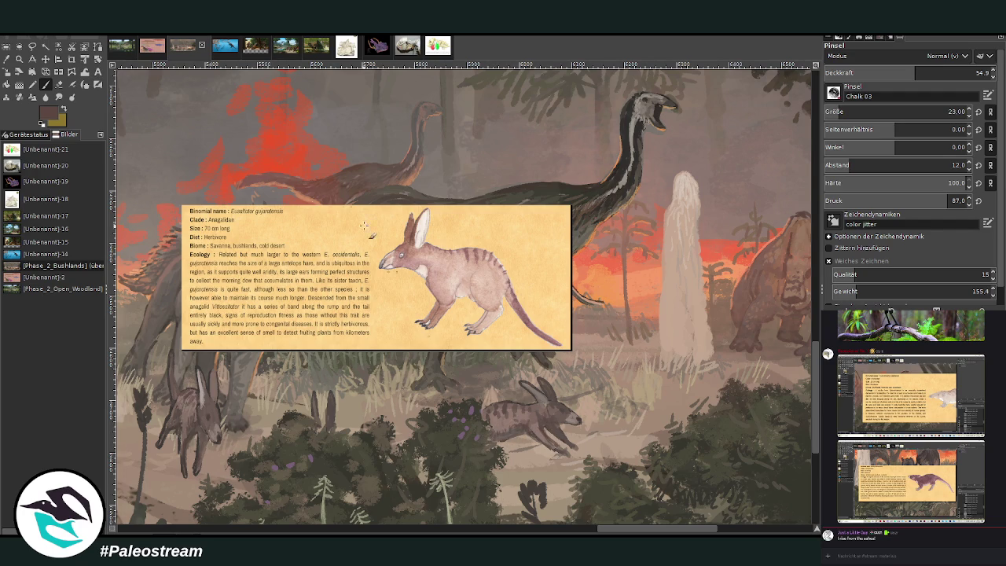
key("shift+e")
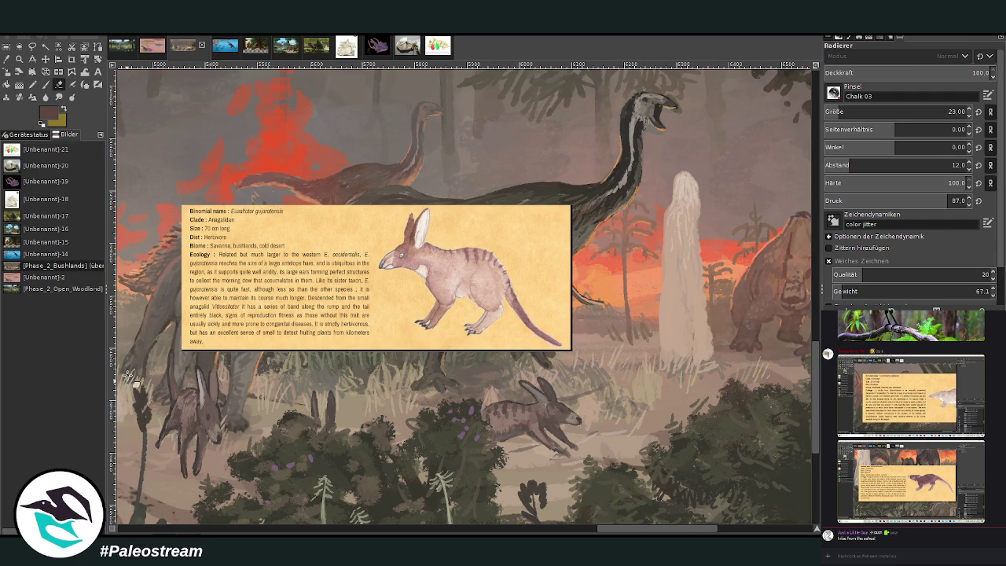
- Set a size 11 brush at about 61 opacity and sample pale greys from the rabbit and sky
left_click(45, 84)
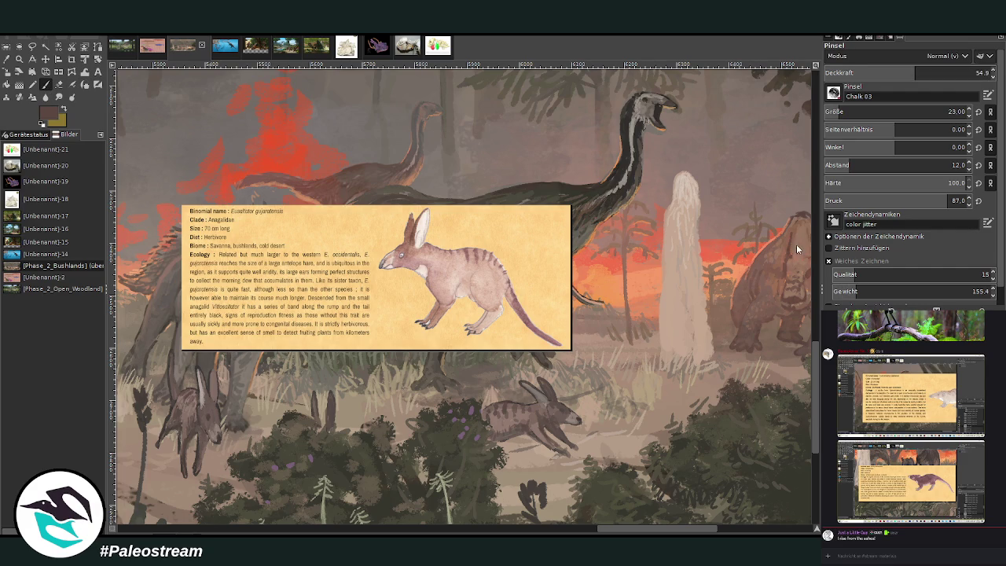
left_click_drag(906, 75, 926, 75)
left_click_drag(925, 72, 952, 72)
left_click_drag(903, 111, 872, 112)
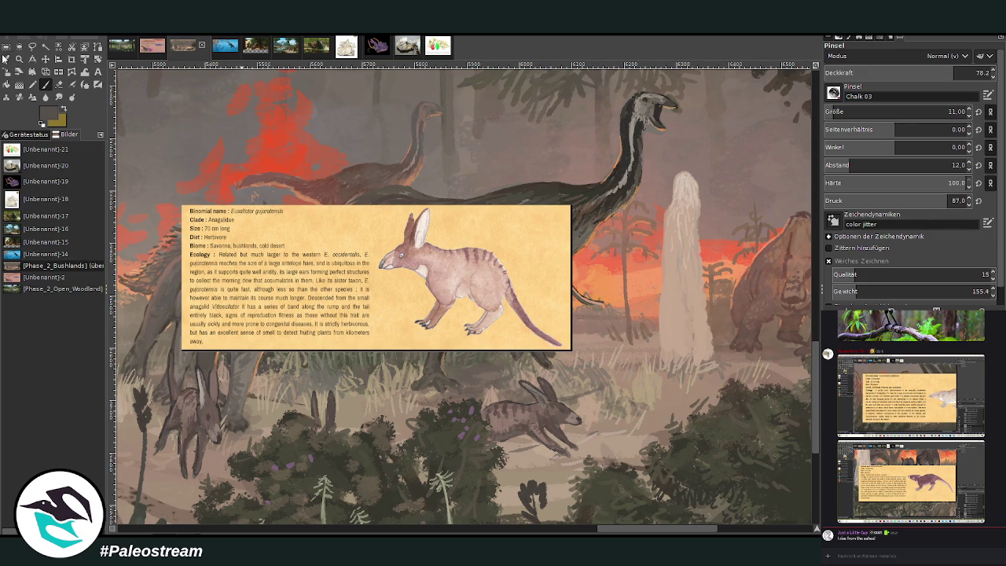
left_click(6, 59)
left_click(543, 390)
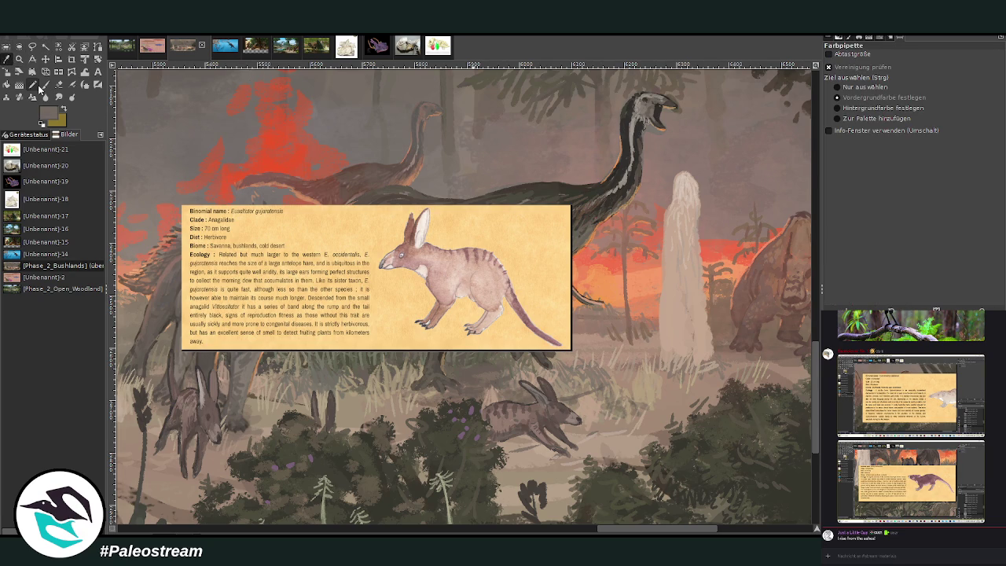
left_click(196, 380)
left_click(752, 169)
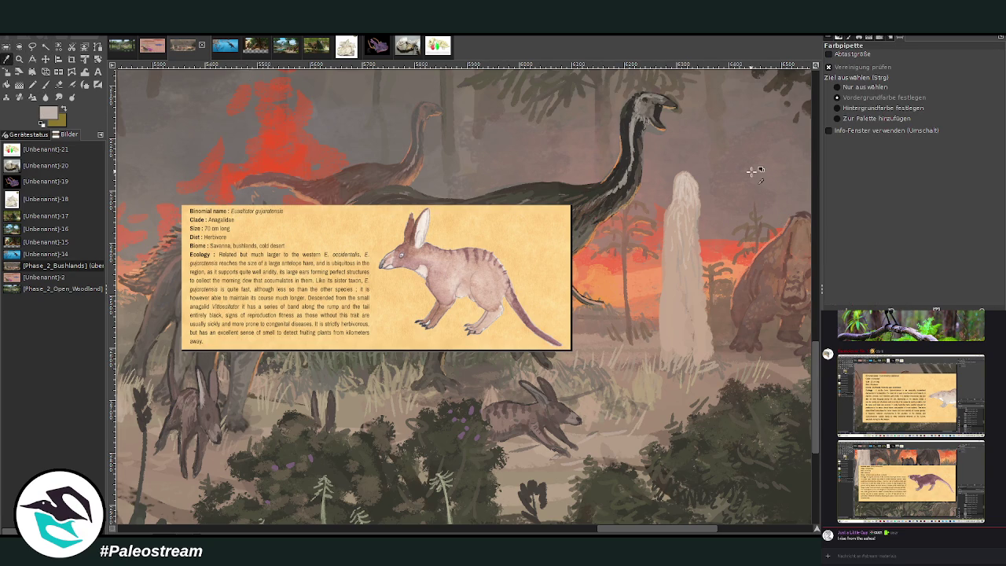
key("p")
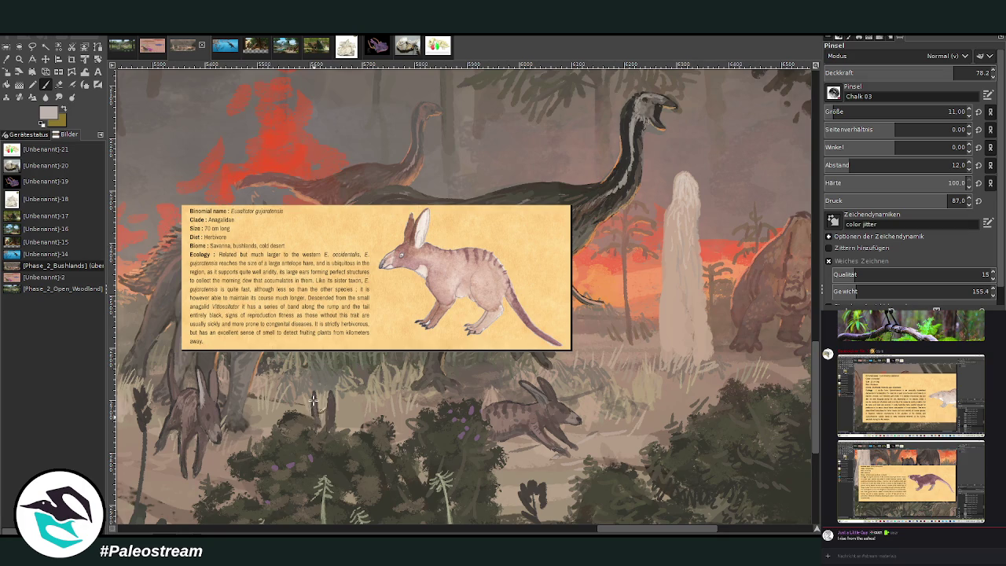
- Add light highlight strokes to the running rabbit's head and fur at about 62 opacity
left_click_drag(553, 413, 547, 409)
left_click_drag(955, 72, 928, 72)
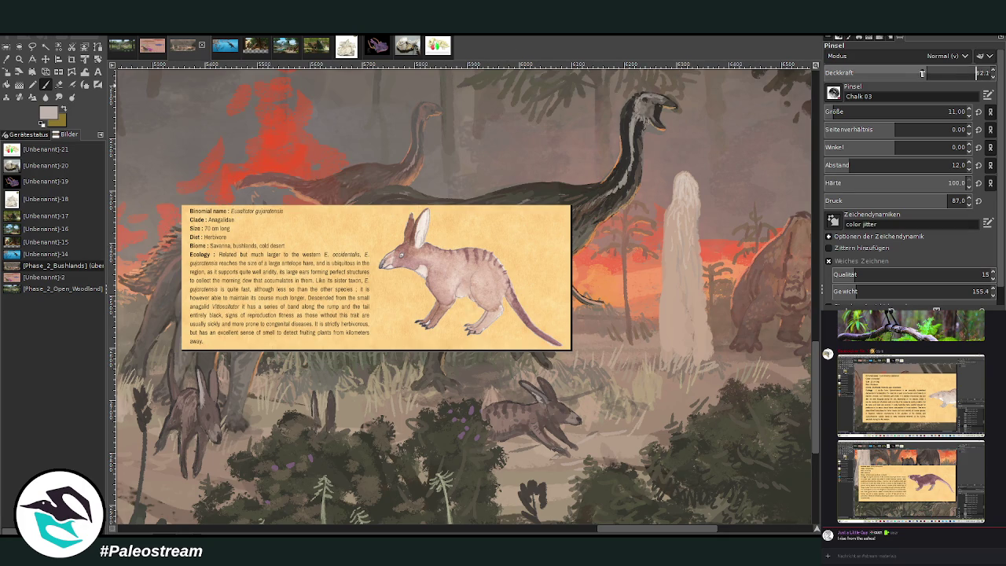
left_click(736, 166, "ctrl")
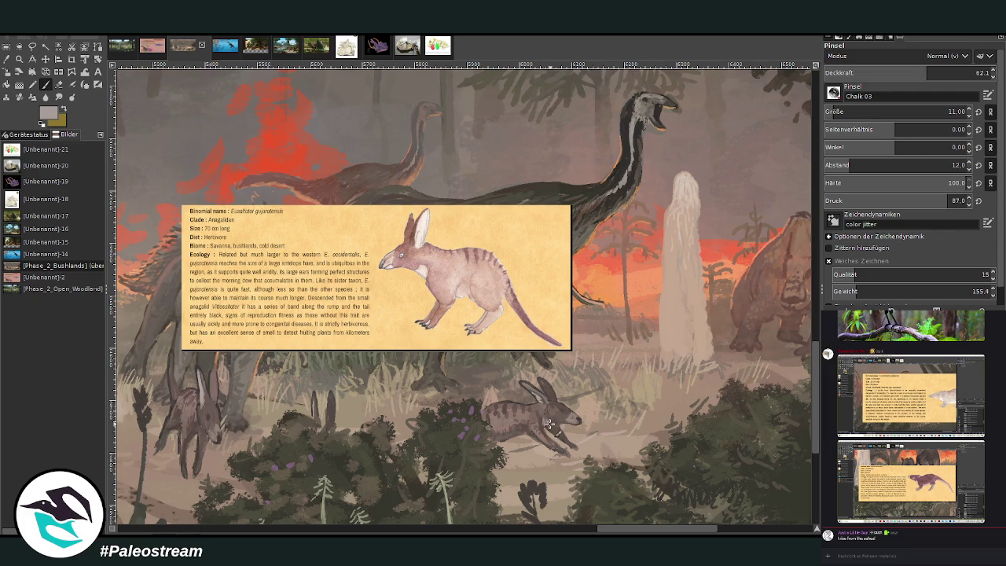
left_click_drag(540, 420, 549, 424)
- Enlarge the brush to size 35 with lower opacity
left_click(6, 60)
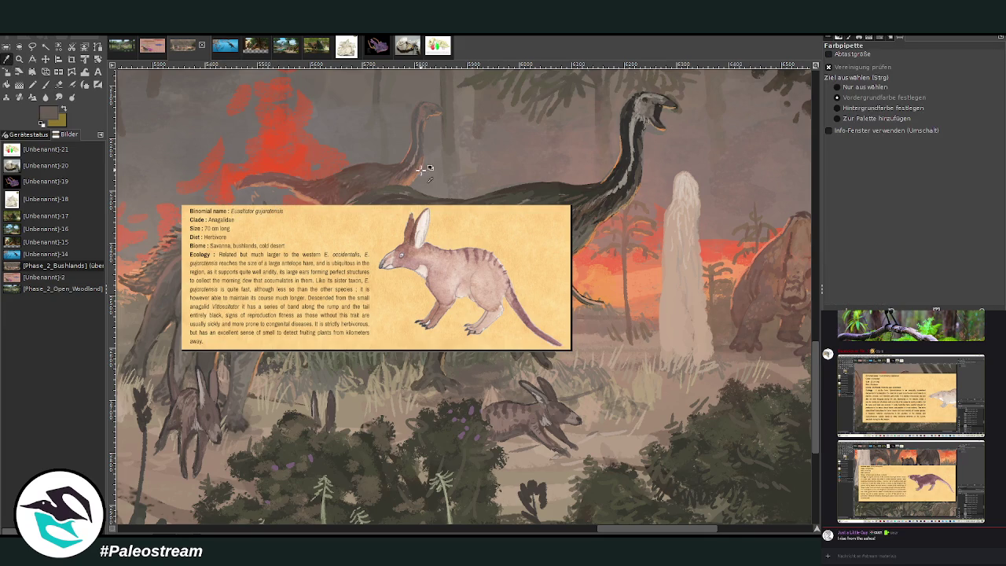
left_click(45, 84)
left_click_drag(896, 114, 905, 115)
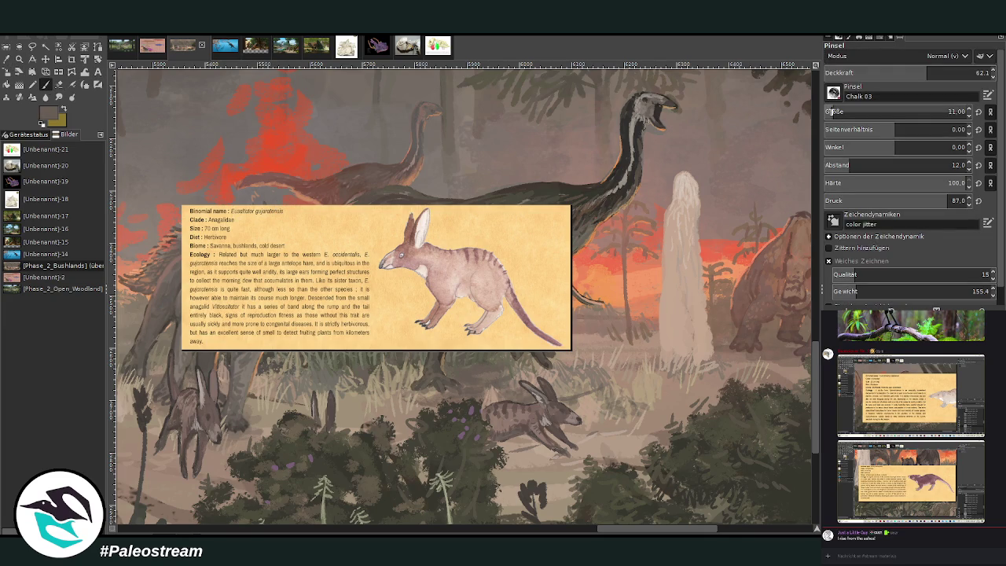
left_click(906, 69)
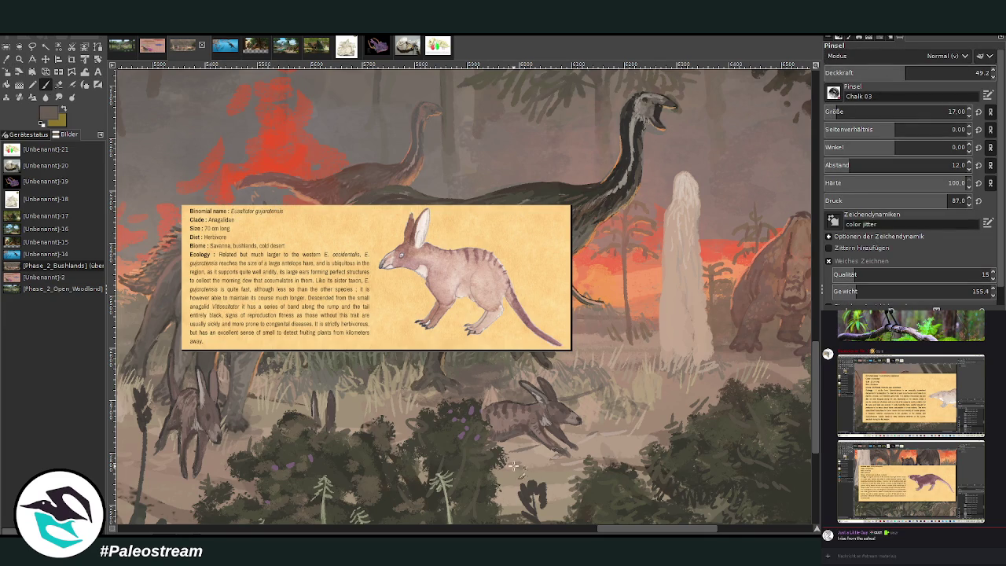
left_click(839, 112)
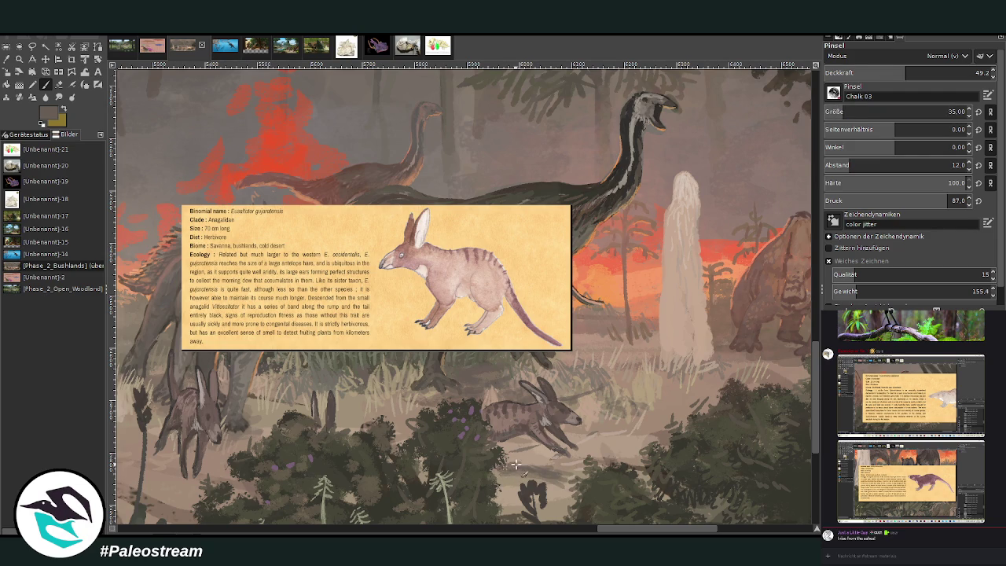
scroll(587, 531, "left", 3)
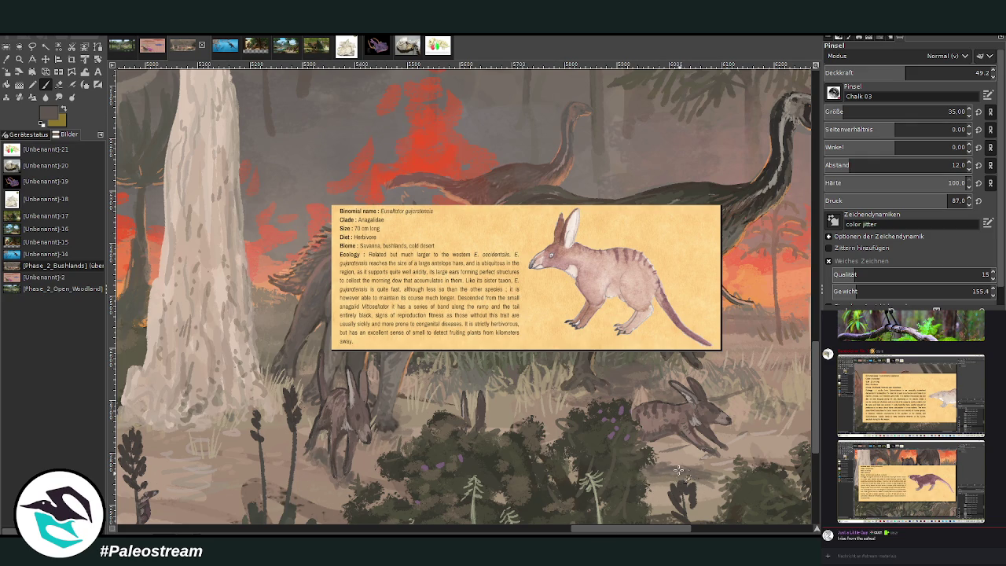
- Zoom out and hide the Hermys species info card from the painting
scroll(594, 454, "down", 3)
scroll(594, 454, "down", 3)
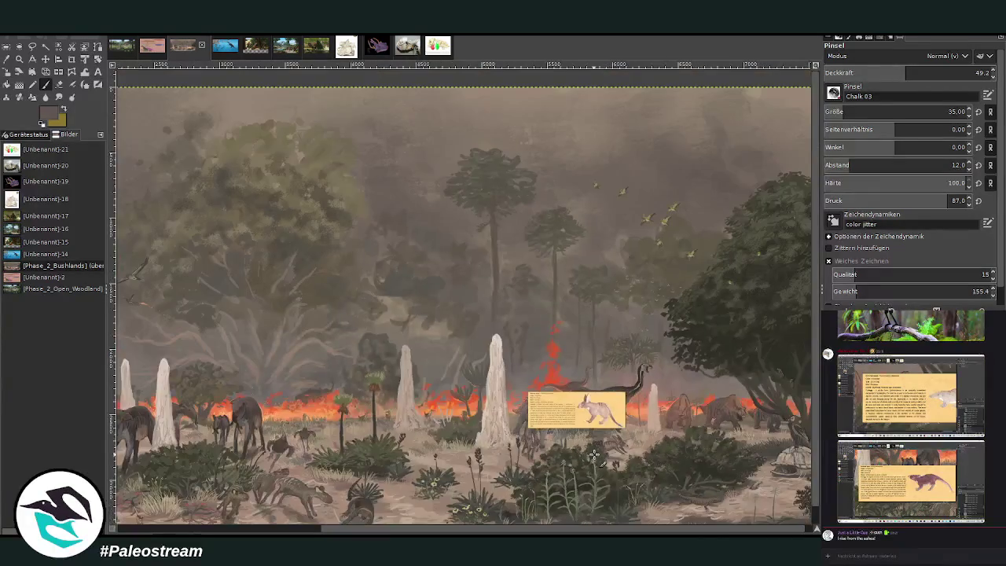
scroll(594, 454, "down", 1)
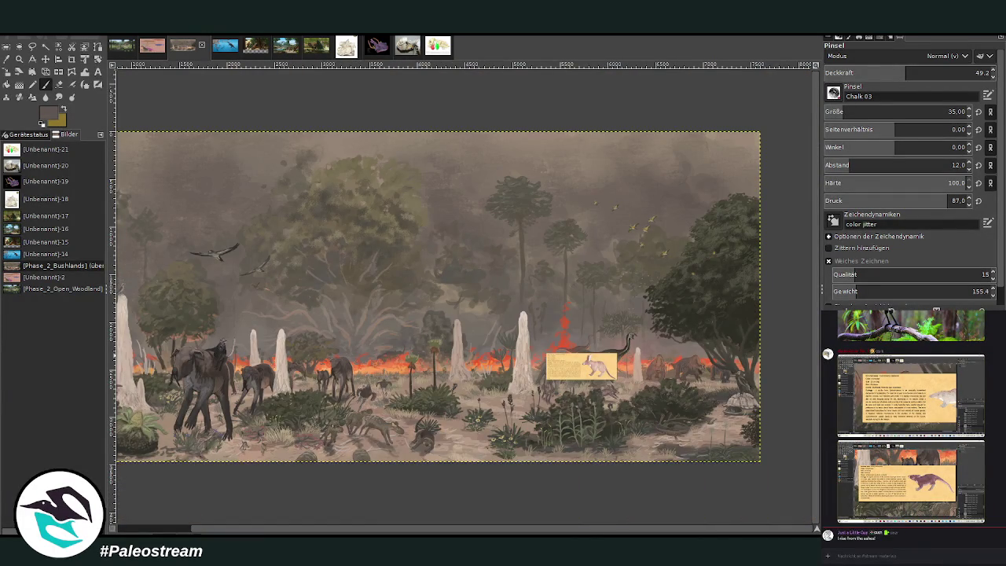
key("ctrl+z")
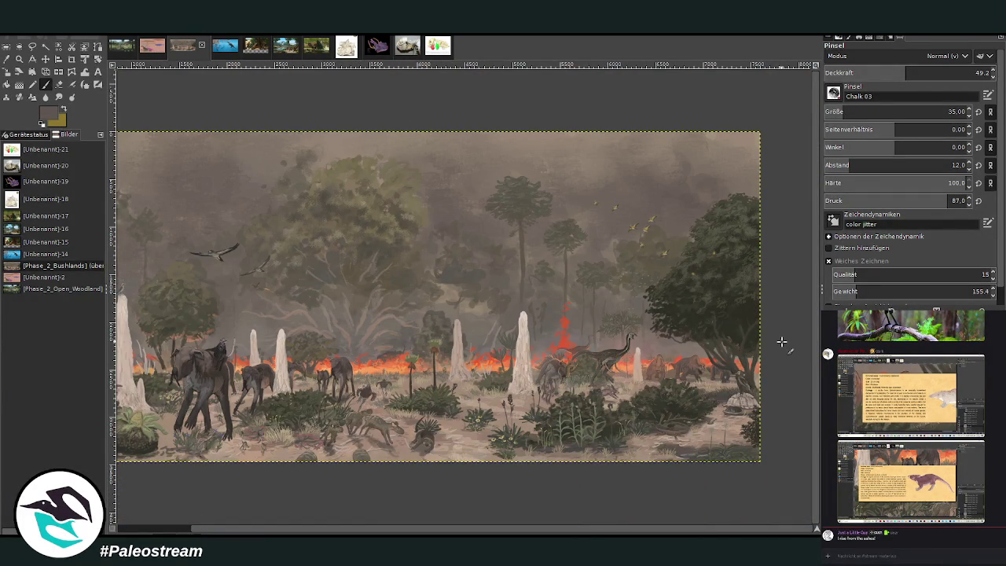
- Zoom so the whole panoramic bushland painting, with fire and animals, fills the view
scroll(781, 342, "down", 2)
key("z")
left_click_drag(273, 199, 645, 383)
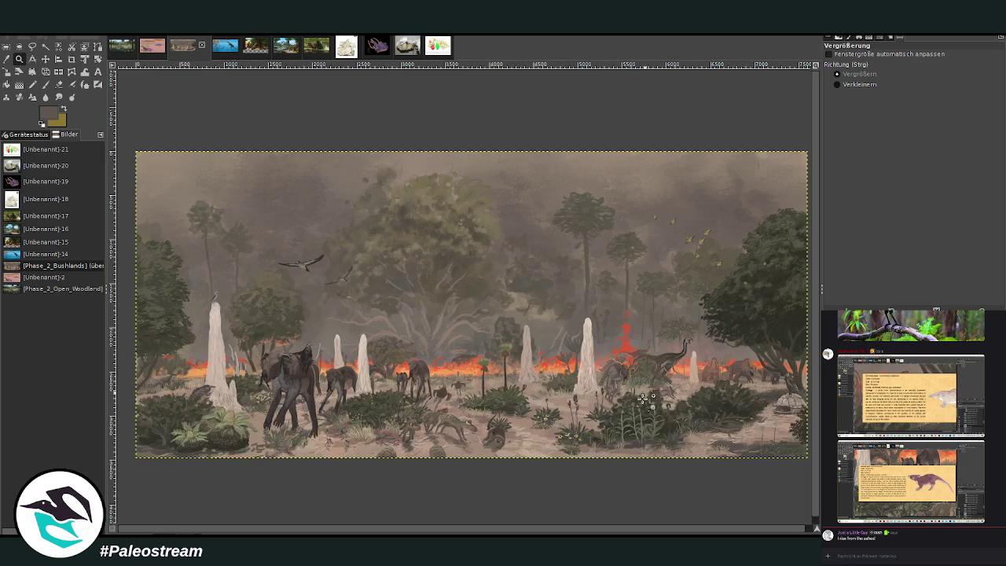